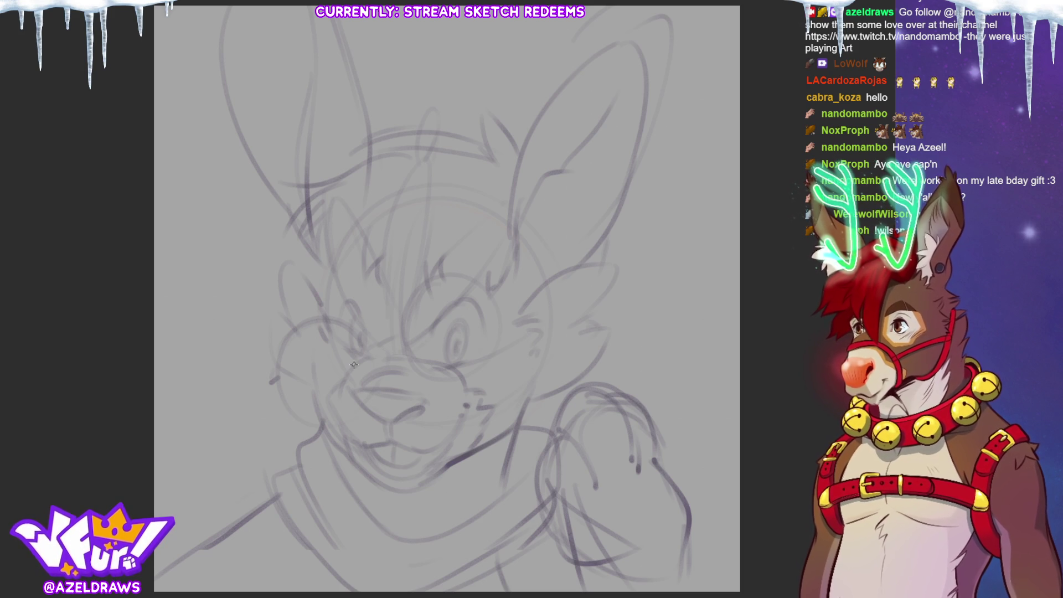
# - Check the red dragon artwork, then ink the left eye with pupil and lid, plus a stroke under the right eye
pyautogui.hotkey('ctrl', 'Tab')
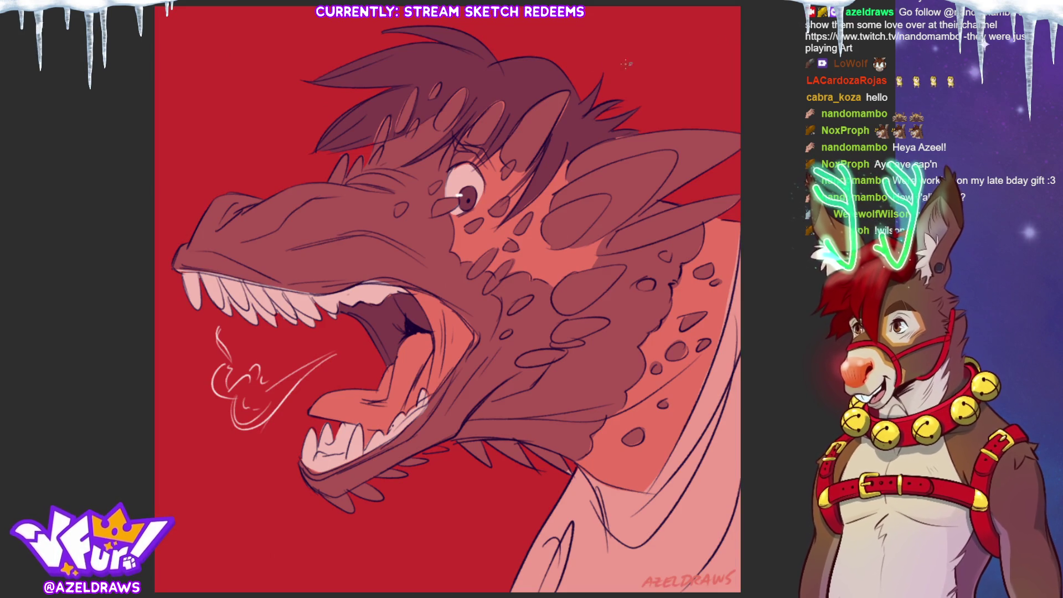
pyautogui.hotkey('ctrl', 'Tab')
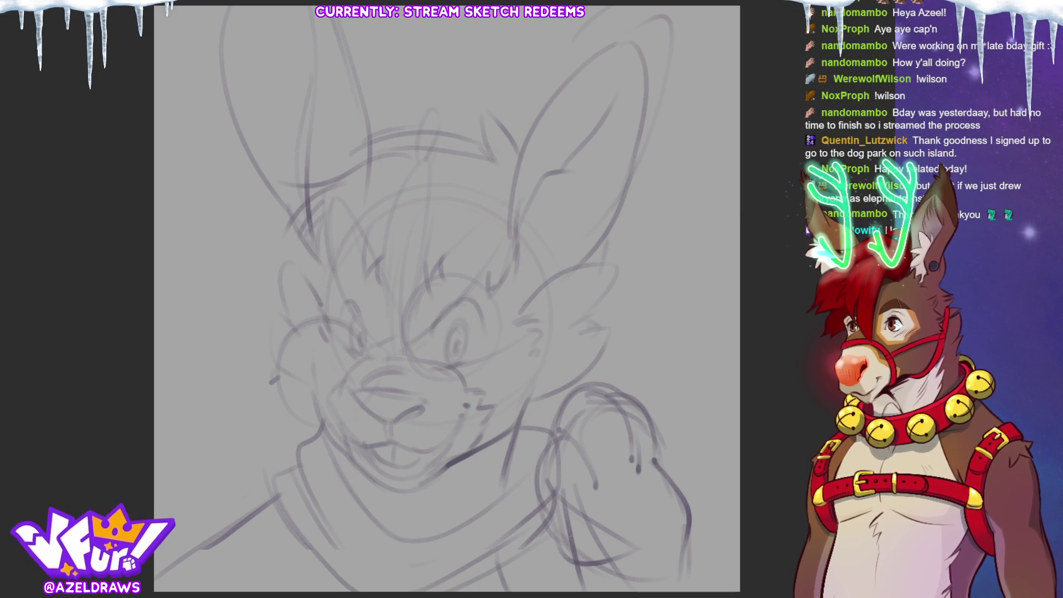
pyautogui.moveTo(465, 348)
pyautogui.mouseDown()
pyautogui.moveTo(462, 359)
pyautogui.moveTo(450, 338)
pyautogui.moveTo(469, 359)
pyautogui.moveTo(450, 308)
pyautogui.moveTo(479, 339)
pyautogui.moveTo(479, 329)
pyautogui.mouseUp()
pyautogui.moveTo(361, 349)
pyautogui.mouseDown()
pyautogui.moveTo(355, 323)
pyautogui.moveTo(362, 357)
pyautogui.moveTo(365, 332)
pyautogui.moveTo(357, 339)
pyautogui.moveTo(348, 300)
pyautogui.moveTo(340, 331)
pyautogui.mouseUp()
pyautogui.moveTo(341, 310)
pyautogui.mouseDown()
pyautogui.moveTo(364, 321)
pyautogui.moveTo(360, 359)
pyautogui.moveTo(380, 346)
pyautogui.moveTo(406, 348)
pyautogui.moveTo(479, 276)
pyautogui.moveTo(496, 220)
pyautogui.moveTo(424, 279)
pyautogui.moveTo(339, 200)
pyautogui.moveTo(357, 313)
pyautogui.mouseUp()
# - Draw a tall pointed tuft loop above the eyes, undo the stray tip stroke, and ink under the nose
pyautogui.moveTo(382, 268)
pyautogui.mouseDown()
pyautogui.moveTo(389, 299)
pyautogui.moveTo(427, 165)
pyautogui.moveTo(421, 289)
pyautogui.mouseUp()
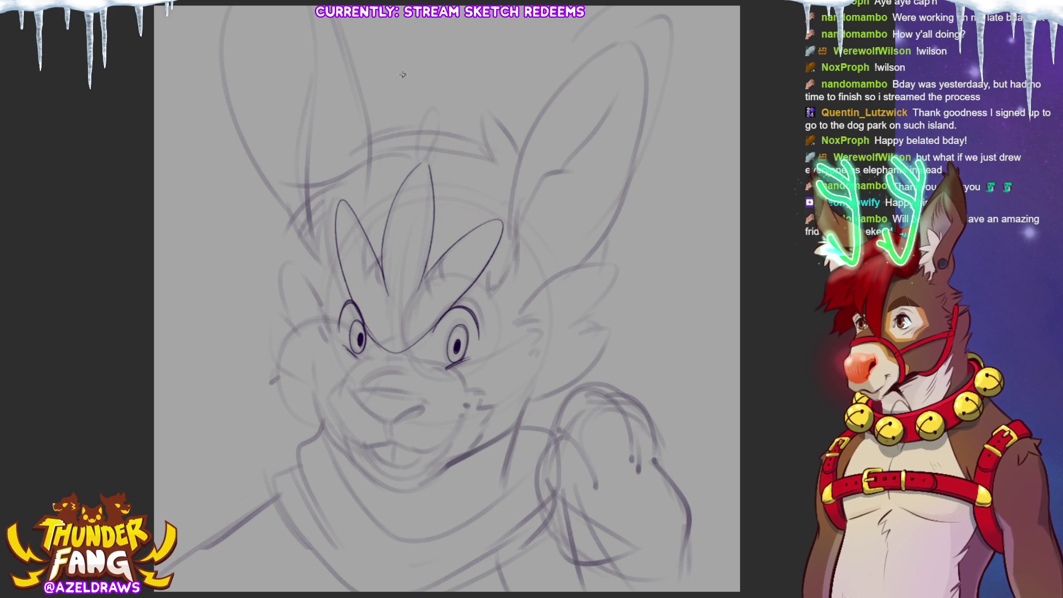
pyautogui.moveTo(420, 165)
pyautogui.mouseDown()
pyautogui.moveTo(412, 139)
pyautogui.moveTo(427, 161)
pyautogui.moveTo(412, 143)
pyautogui.moveTo(433, 114)
pyautogui.moveTo(442, 149)
pyautogui.moveTo(427, 164)
pyautogui.mouseUp()
pyautogui.hotkey('ctrl', 'z')
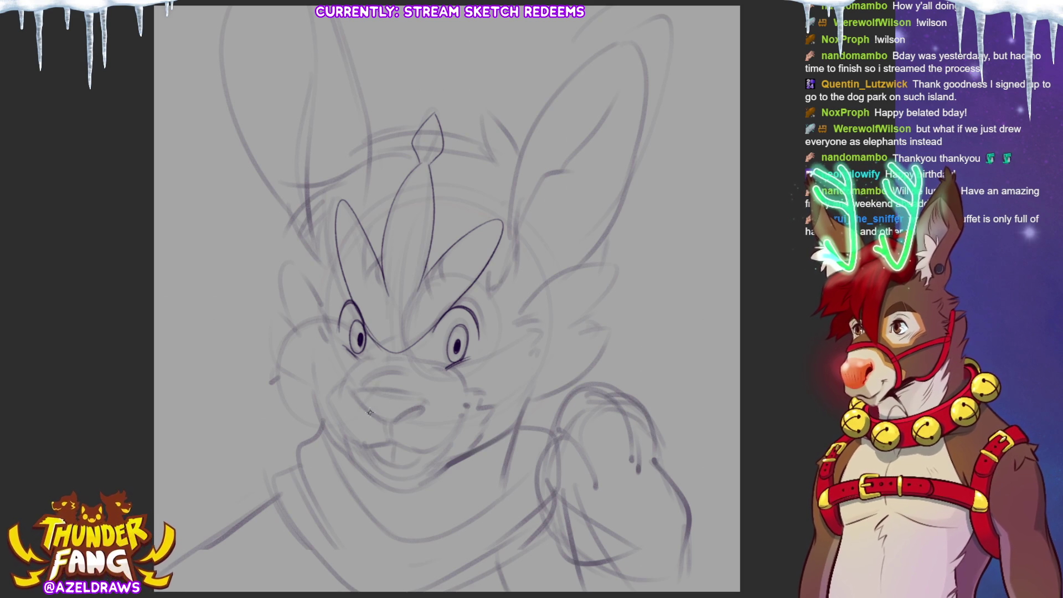
pyautogui.moveTo(392, 421)
pyautogui.mouseDown()
pyautogui.moveTo(425, 412)
pyautogui.moveTo(414, 415)
pyautogui.mouseUp()
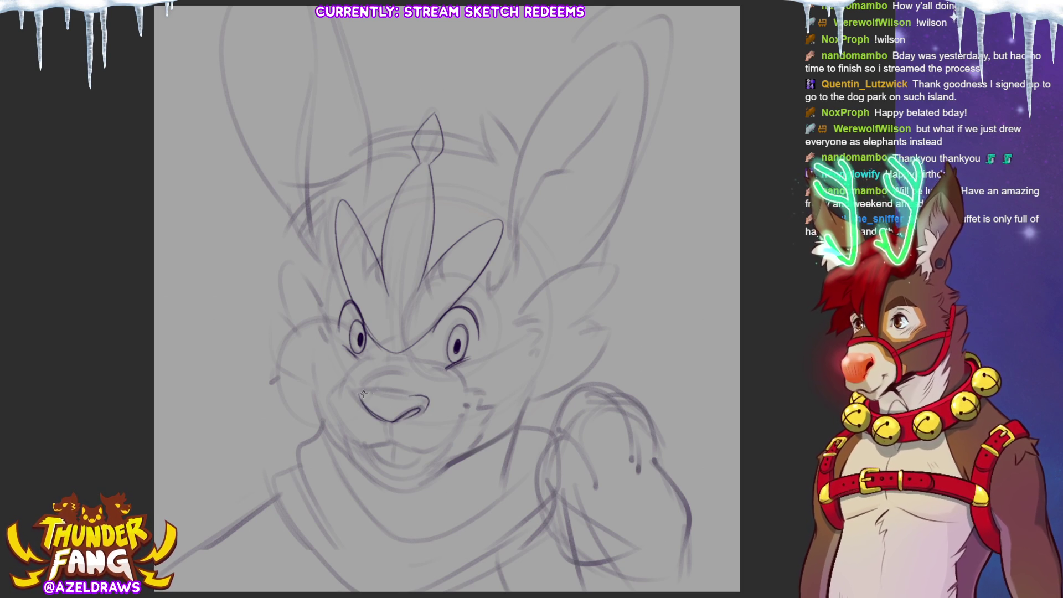
# - Ink the nose outline and a shorter upper-lip mouth curve, undoing the misplaced strokes
pyautogui.moveTo(359, 392); pyautogui.dragTo(426, 399)
pyautogui.hotkey('ctrl', 'z')
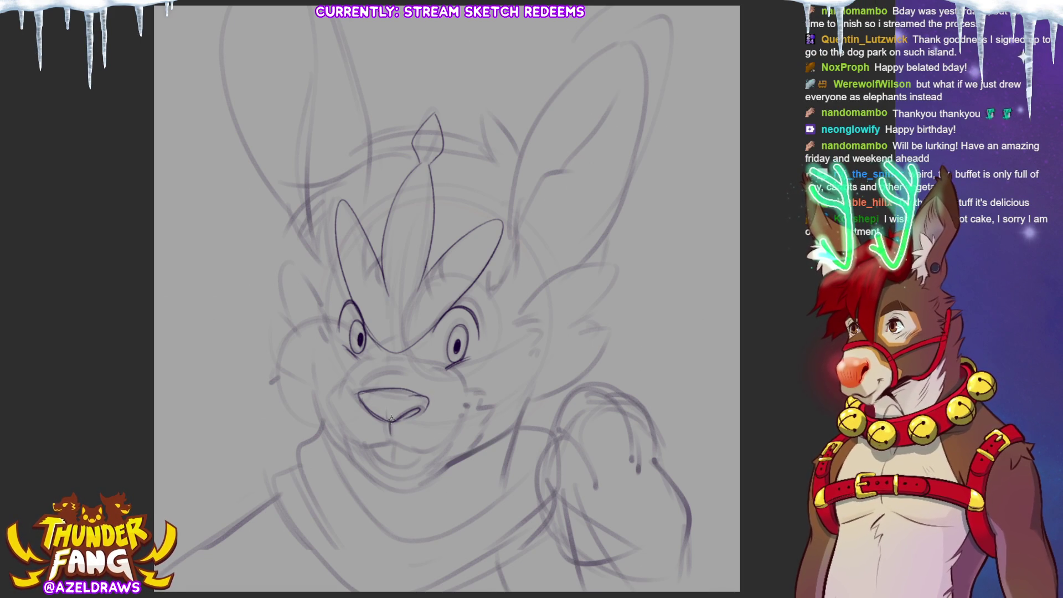
pyautogui.moveTo(363, 443)
pyautogui.mouseDown()
pyautogui.moveTo(404, 447)
pyautogui.moveTo(459, 428)
pyautogui.moveTo(471, 409)
pyautogui.mouseUp()
pyautogui.hotkey('ctrl', 'z')
pyautogui.moveTo(387, 446)
pyautogui.mouseDown()
pyautogui.moveTo(447, 437)
pyautogui.moveTo(463, 408)
pyautogui.mouseUp()
# - Add smile curves on both cheeks and lines along the muzzle top and nose bridge
pyautogui.moveTo(337, 392); pyautogui.dragTo(357, 444)
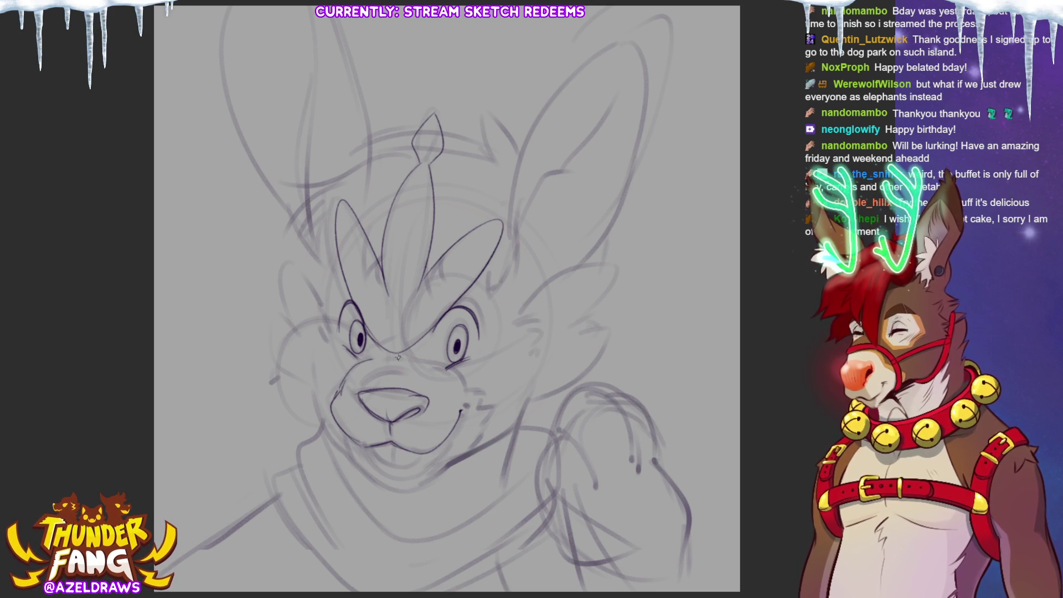
pyautogui.moveTo(360, 390)
pyautogui.mouseDown()
pyautogui.moveTo(421, 368)
pyautogui.moveTo(419, 358)
pyautogui.mouseUp()
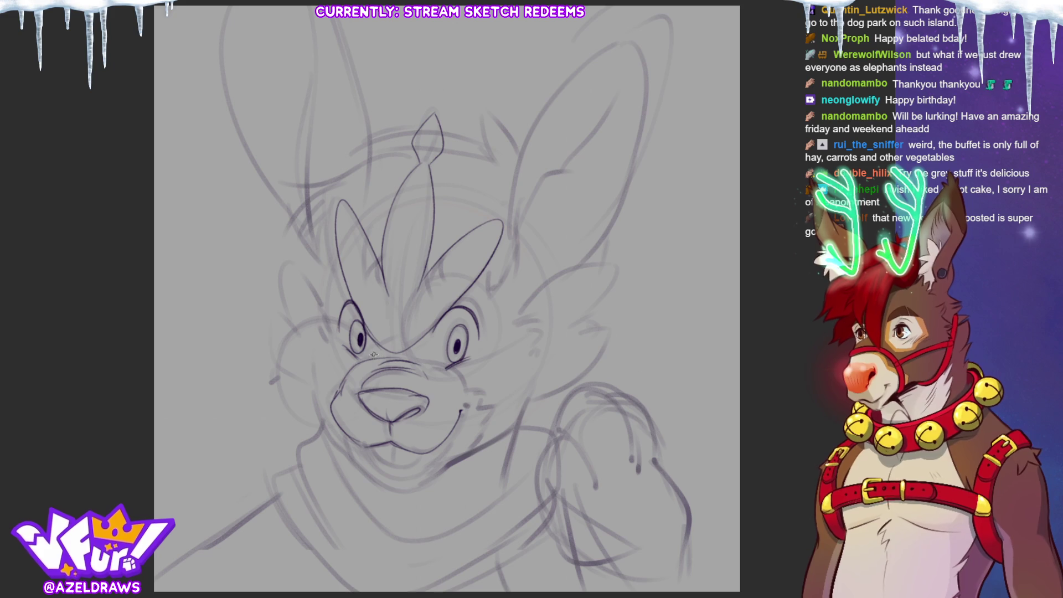
pyautogui.moveTo(381, 359)
pyautogui.mouseDown()
pyautogui.moveTo(413, 354)
pyautogui.moveTo(455, 372)
pyautogui.moveTo(464, 405)
pyautogui.moveTo(489, 395)
pyautogui.mouseUp()
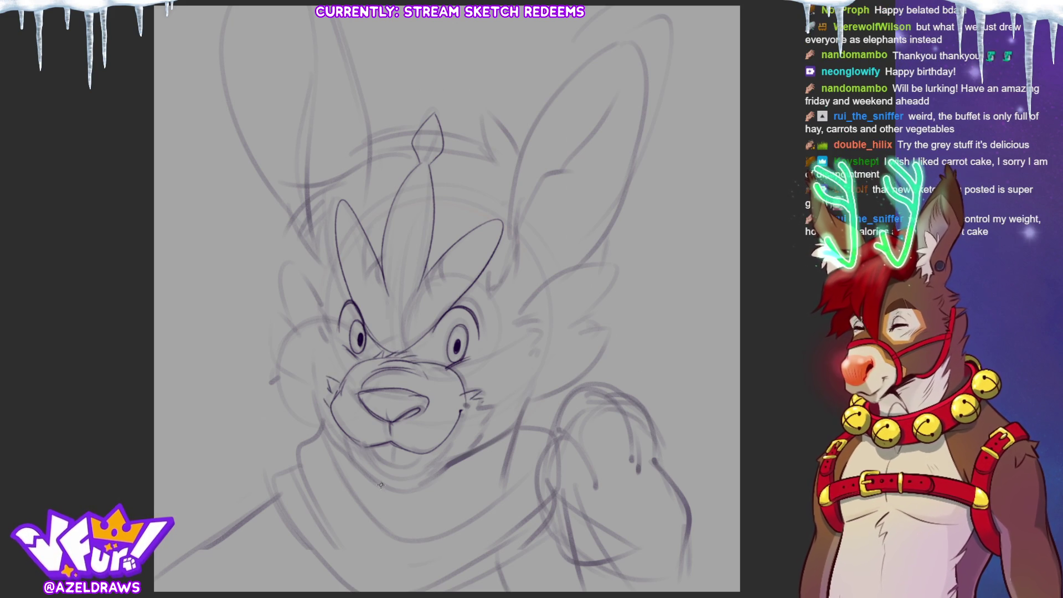
# - Draw the tongue curve below the mouth and the rounded chin curve beneath it
pyautogui.moveTo(374, 448)
pyautogui.mouseDown()
pyautogui.moveTo(406, 468)
pyautogui.moveTo(420, 450)
pyautogui.moveTo(393, 475)
pyautogui.moveTo(444, 439)
pyautogui.mouseUp()
pyautogui.moveTo(340, 445)
pyautogui.mouseDown()
pyautogui.moveTo(367, 475)
pyautogui.moveTo(404, 487)
pyautogui.moveTo(478, 441)
pyautogui.moveTo(493, 407)
pyautogui.mouseUp()
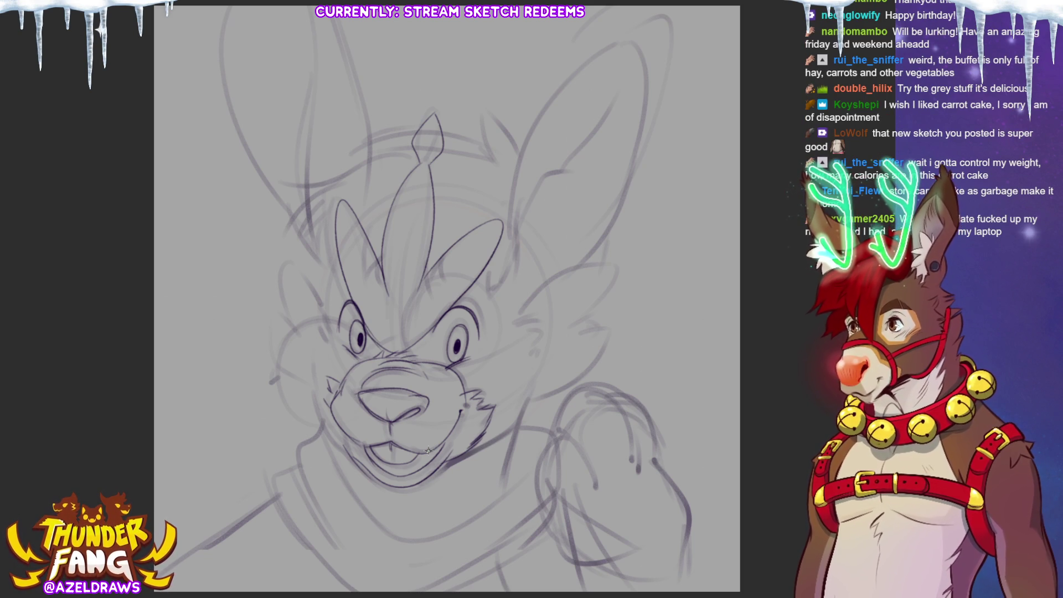
# - Ink the right jaw line and left cheek outline, with pointed fur tufts and fur strokes on both cheeks
pyautogui.moveTo(470, 456)
pyautogui.mouseDown()
pyautogui.moveTo(501, 441)
pyautogui.moveTo(541, 367)
pyautogui.mouseUp()
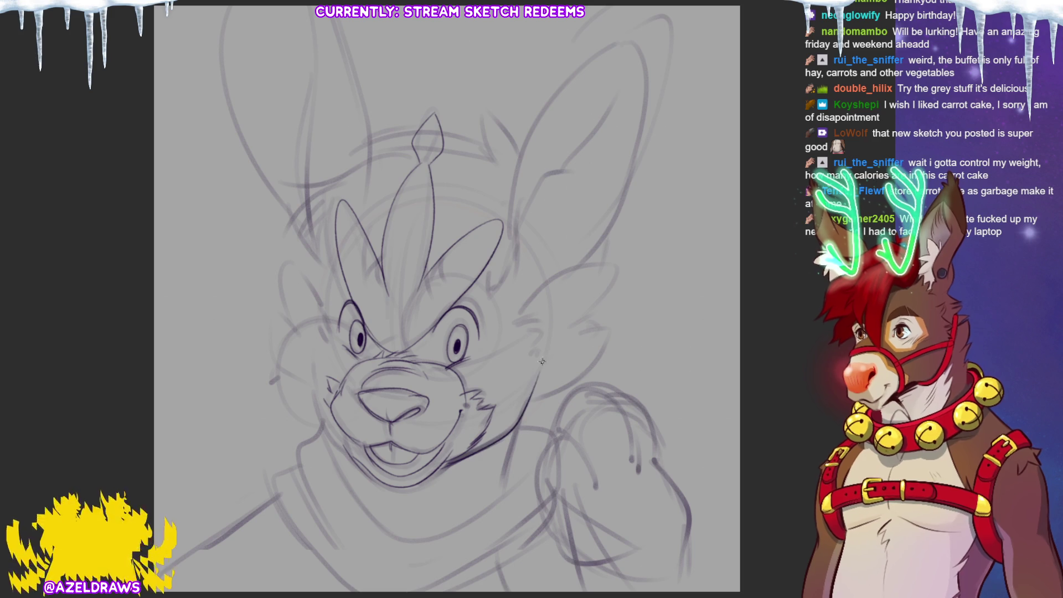
pyautogui.moveTo(316, 347)
pyautogui.mouseDown()
pyautogui.moveTo(317, 412)
pyautogui.moveTo(340, 449)
pyautogui.mouseUp()
pyautogui.moveTo(537, 325)
pyautogui.mouseDown()
pyautogui.moveTo(526, 337)
pyautogui.moveTo(531, 382)
pyautogui.mouseUp()
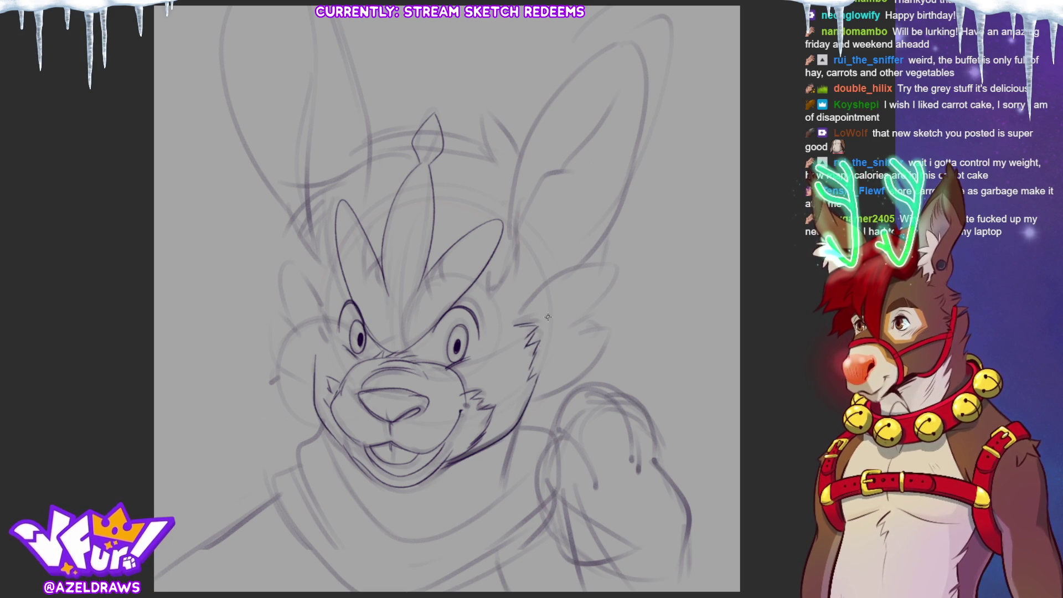
pyautogui.moveTo(523, 309)
pyautogui.mouseDown()
pyautogui.moveTo(586, 269)
pyautogui.moveTo(574, 332)
pyautogui.mouseUp()
pyautogui.moveTo(527, 402); pyautogui.dragTo(571, 382)
pyautogui.moveTo(607, 324); pyautogui.dragTo(573, 382)
pyautogui.moveTo(576, 334); pyautogui.dragTo(603, 328)
pyautogui.moveTo(313, 357)
pyautogui.mouseDown()
pyautogui.moveTo(325, 370)
pyautogui.moveTo(325, 318)
pyautogui.moveTo(305, 272)
pyautogui.moveTo(283, 288)
pyautogui.moveTo(298, 335)
pyautogui.moveTo(274, 363)
pyautogui.moveTo(311, 390)
pyautogui.mouseUp()
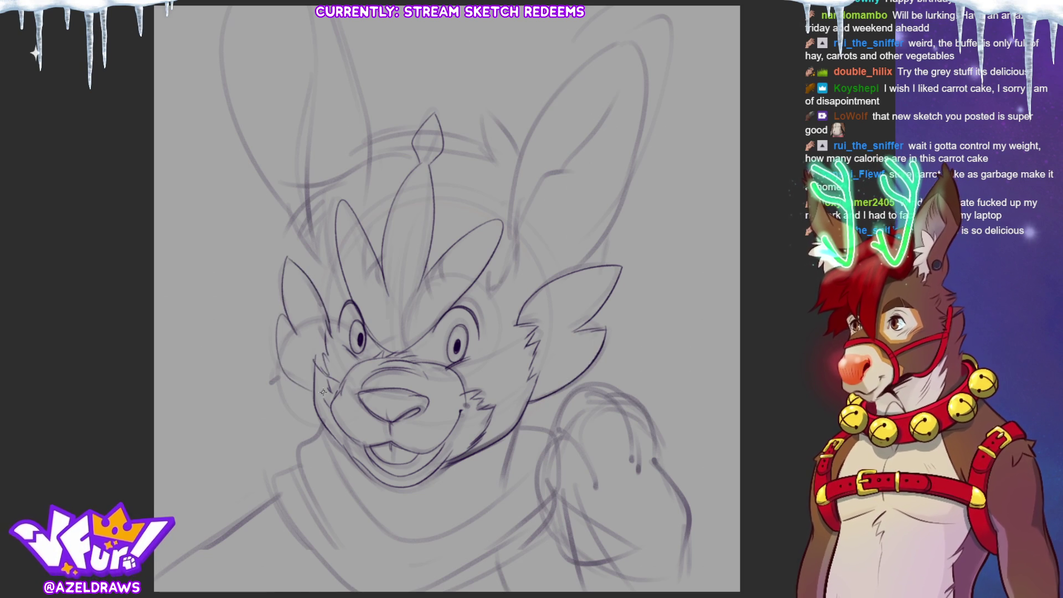
pyautogui.moveTo(463, 395); pyautogui.dragTo(471, 388)
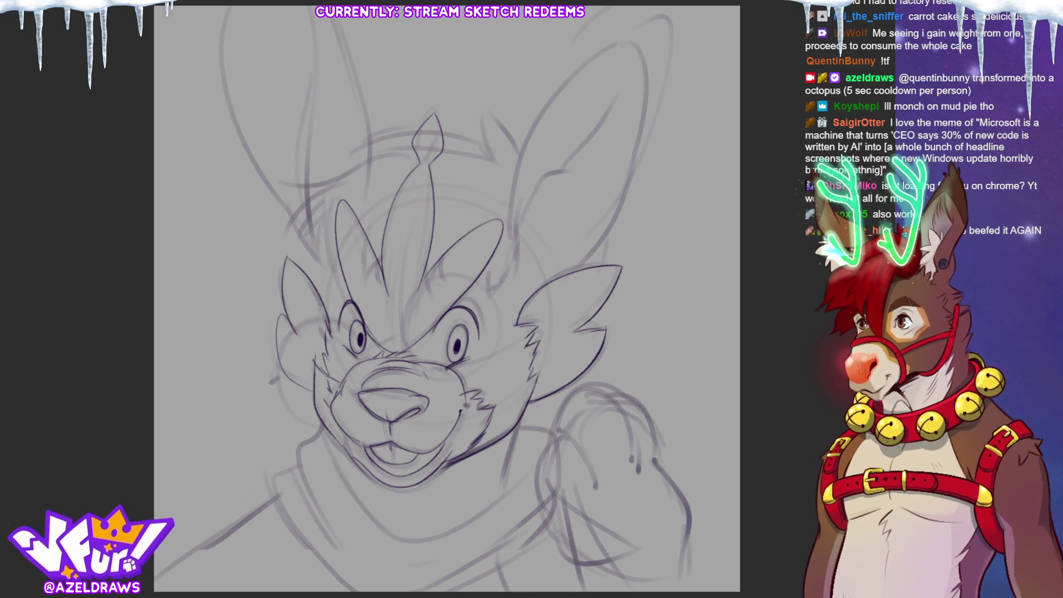
# - Redraw the right ear taller with an inner-ear line and refined tip, then add fur tufts atop the head
pyautogui.moveTo(516, 256)
pyautogui.mouseDown()
pyautogui.moveTo(518, 152)
pyautogui.moveTo(632, 35)
pyautogui.moveTo(647, 98)
pyautogui.moveTo(601, 245)
pyautogui.moveTo(576, 277)
pyautogui.moveTo(555, 230)
pyautogui.moveTo(559, 166)
pyautogui.moveTo(614, 103)
pyautogui.mouseUp()
pyautogui.moveTo(571, 183)
pyautogui.mouseDown()
pyautogui.moveTo(553, 204)
pyautogui.moveTo(543, 274)
pyautogui.moveTo(565, 193)
pyautogui.mouseUp()
pyautogui.hotkey('ctrl', 'z')
pyautogui.hotkey('ctrl', 'z')
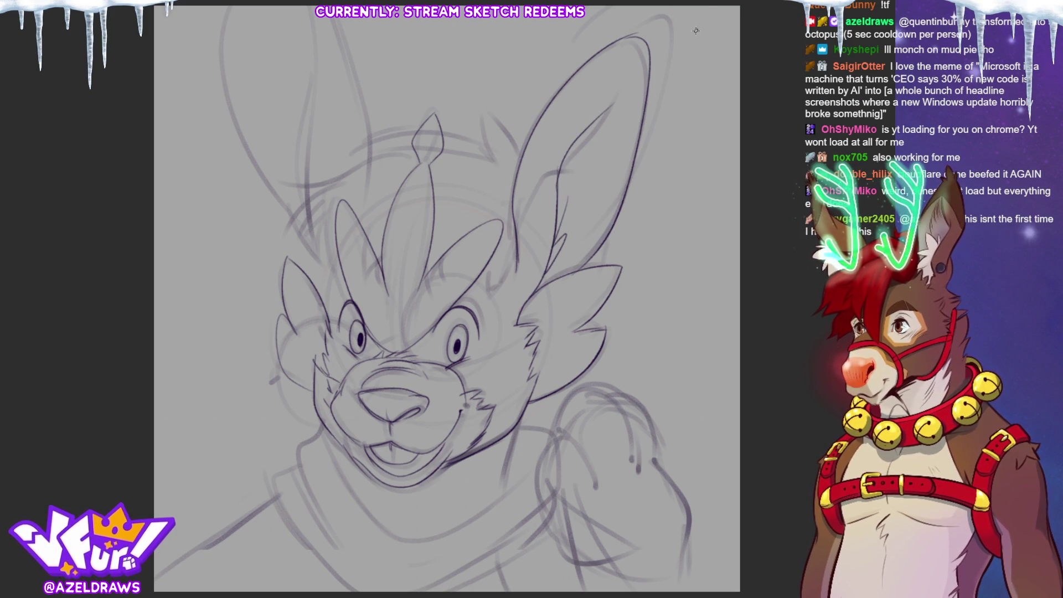
pyautogui.moveTo(566, 68)
pyautogui.mouseDown()
pyautogui.moveTo(618, 25)
pyautogui.moveTo(667, 103)
pyautogui.mouseUp()
pyautogui.moveTo(587, 43)
pyautogui.mouseDown()
pyautogui.moveTo(625, 8)
pyautogui.moveTo(673, 88)
pyautogui.mouseUp()
pyautogui.moveTo(489, 117)
pyautogui.mouseDown()
pyautogui.moveTo(519, 148)
pyautogui.moveTo(506, 157)
pyautogui.moveTo(525, 157)
pyautogui.moveTo(377, 135)
pyautogui.moveTo(326, 172)
pyautogui.moveTo(282, 173)
pyautogui.moveTo(321, 194)
pyautogui.moveTo(282, 214)
pyautogui.moveTo(283, 252)
pyautogui.mouseUp()
# - Sketch fur tufts on the head's left side, the left cheek and over the right brow
pyautogui.moveTo(327, 224)
pyautogui.mouseDown()
pyautogui.moveTo(318, 286)
pyautogui.moveTo(337, 281)
pyautogui.moveTo(325, 314)
pyautogui.mouseUp()
pyautogui.moveTo(332, 264); pyautogui.dragTo(327, 330)
pyautogui.moveTo(482, 262); pyautogui.dragTo(488, 293)
pyautogui.moveTo(507, 244)
pyautogui.mouseDown()
pyautogui.moveTo(487, 297)
pyautogui.moveTo(504, 283)
pyautogui.mouseUp()
# - Add forehead hair tufts and a round glasses lens around the right eye with a bridge
pyautogui.moveTo(428, 252)
pyautogui.mouseDown()
pyautogui.moveTo(434, 296)
pyautogui.moveTo(440, 282)
pyautogui.mouseUp()
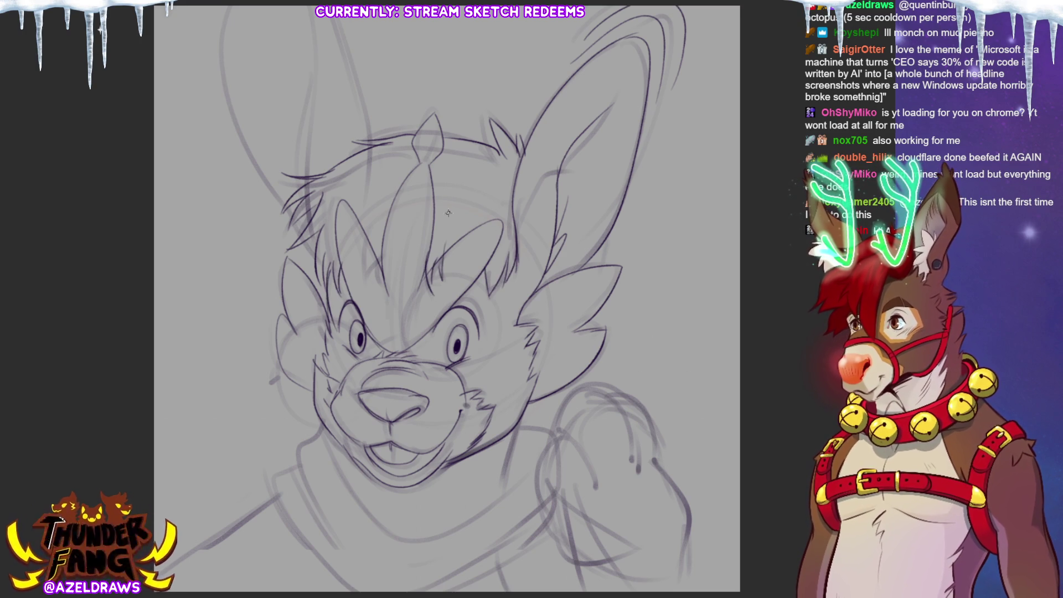
pyautogui.moveTo(373, 237); pyautogui.dragTo(358, 277)
pyautogui.moveTo(378, 250)
pyautogui.mouseDown()
pyautogui.moveTo(366, 277)
pyautogui.moveTo(385, 283)
pyautogui.mouseUp()
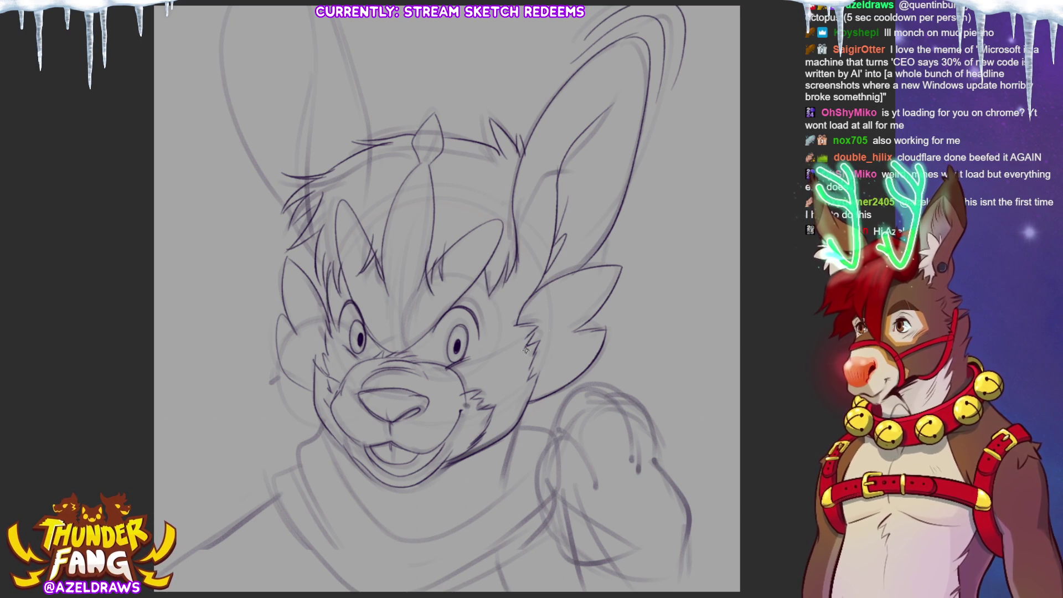
pyautogui.moveTo(404, 327)
pyautogui.mouseDown()
pyautogui.moveTo(416, 365)
pyautogui.moveTo(457, 382)
pyautogui.moveTo(502, 347)
pyautogui.moveTo(482, 282)
pyautogui.moveTo(417, 292)
pyautogui.mouseUp()
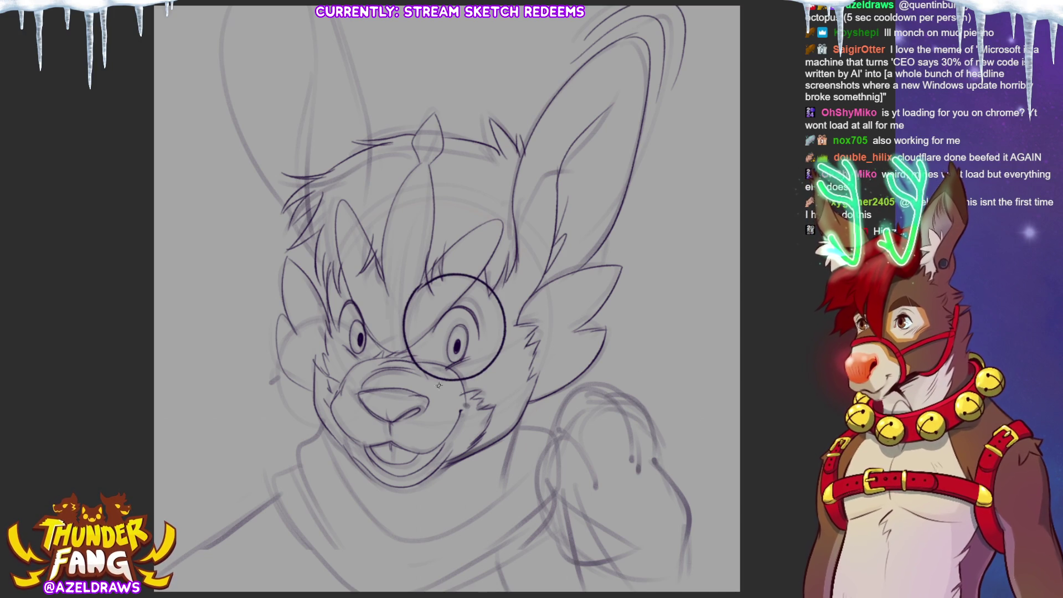
pyautogui.moveTo(380, 340)
pyautogui.mouseDown()
pyautogui.moveTo(408, 334)
pyautogui.moveTo(397, 330)
pyautogui.mouseUp()
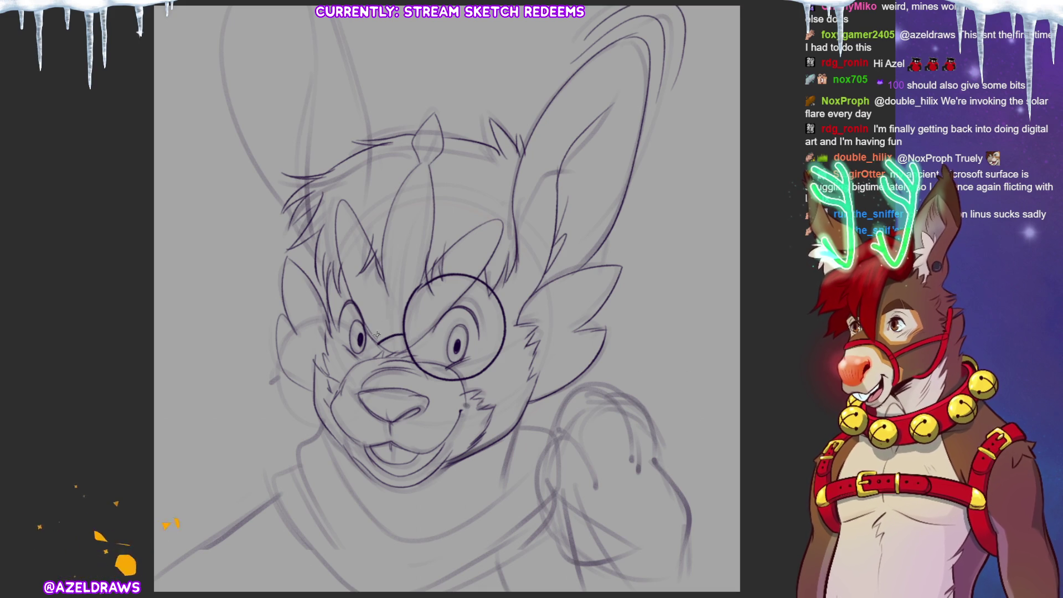
# - Try drawing the left glasses lens around the eye several times, undoing each attempt
pyautogui.moveTo(377, 344)
pyautogui.mouseDown()
pyautogui.moveTo(356, 324)
pyautogui.moveTo(304, 324)
pyautogui.moveTo(276, 389)
pyautogui.moveTo(322, 428)
pyautogui.mouseUp()
pyautogui.hotkey('ctrl', 'z')
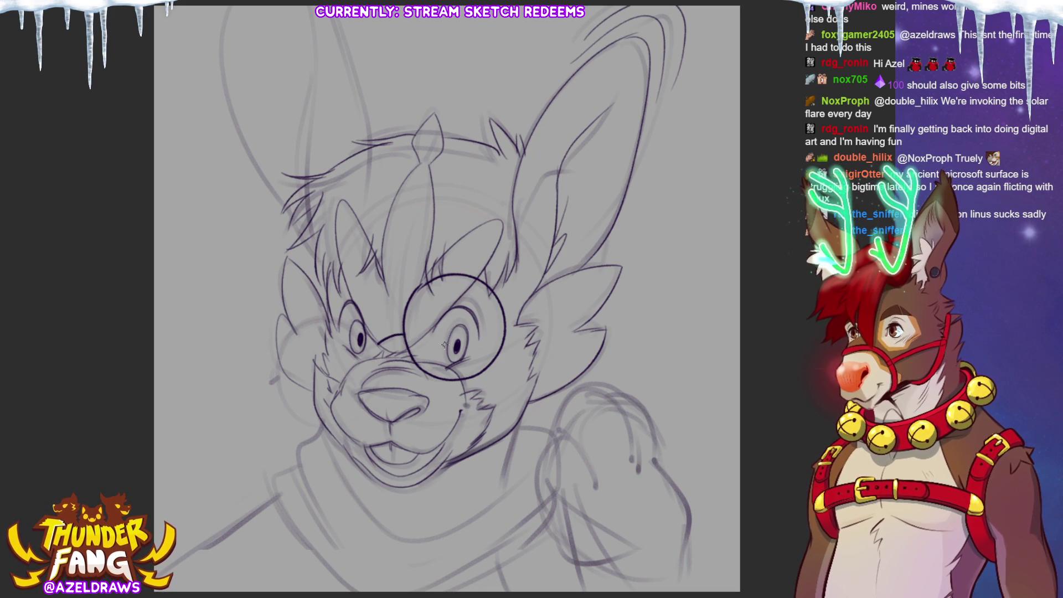
pyautogui.moveTo(375, 342)
pyautogui.mouseDown()
pyautogui.moveTo(382, 356)
pyautogui.moveTo(370, 401)
pyautogui.moveTo(334, 425)
pyautogui.moveTo(281, 382)
pyautogui.moveTo(291, 340)
pyautogui.moveTo(348, 324)
pyautogui.moveTo(382, 347)
pyautogui.mouseUp()
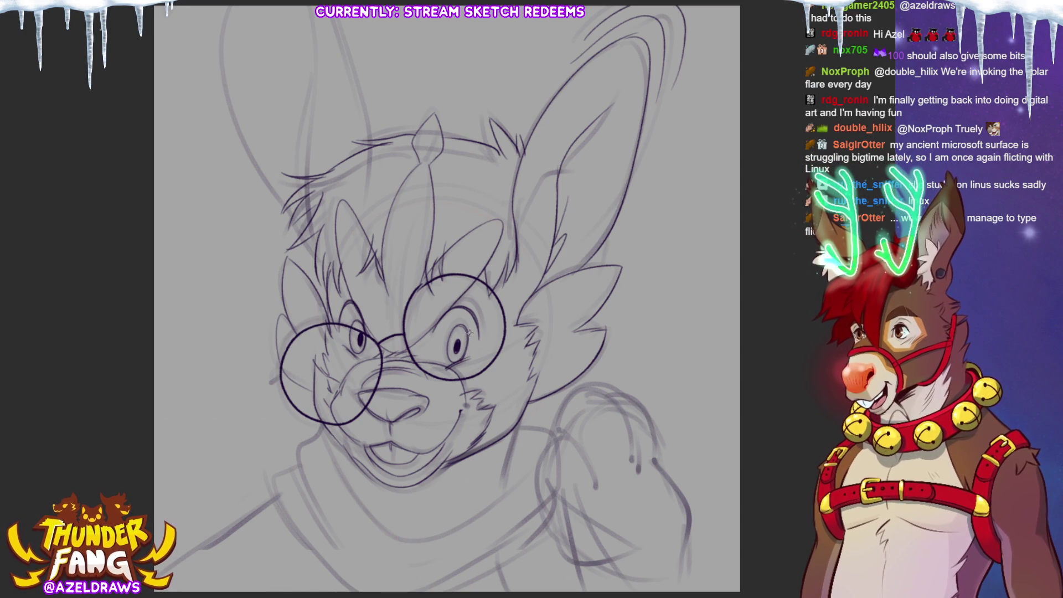
pyautogui.hotkey('ctrl', 'z')
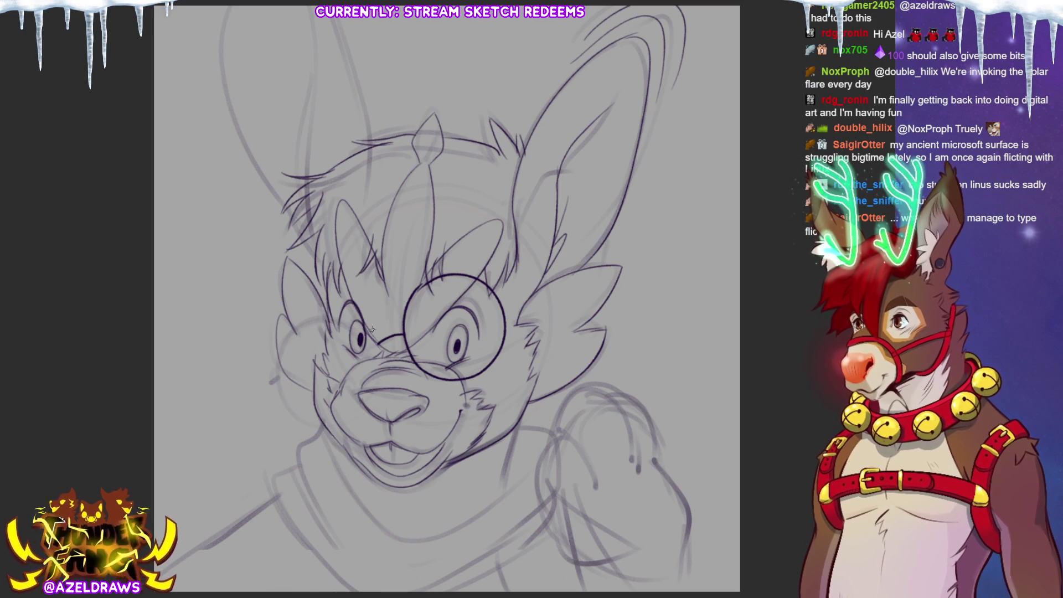
pyautogui.moveTo(378, 342)
pyautogui.mouseDown()
pyautogui.moveTo(349, 316)
pyautogui.moveTo(302, 321)
pyautogui.moveTo(277, 371)
pyautogui.moveTo(378, 332)
pyautogui.moveTo(359, 317)
pyautogui.moveTo(299, 318)
pyautogui.moveTo(284, 388)
pyautogui.moveTo(376, 397)
pyautogui.moveTo(380, 339)
pyautogui.moveTo(368, 326)
pyautogui.moveTo(299, 316)
pyautogui.moveTo(357, 415)
pyautogui.moveTo(379, 316)
pyautogui.mouseUp()
pyautogui.hotkey('ctrl', 'z')
pyautogui.hotkey('ctrl', 'z')
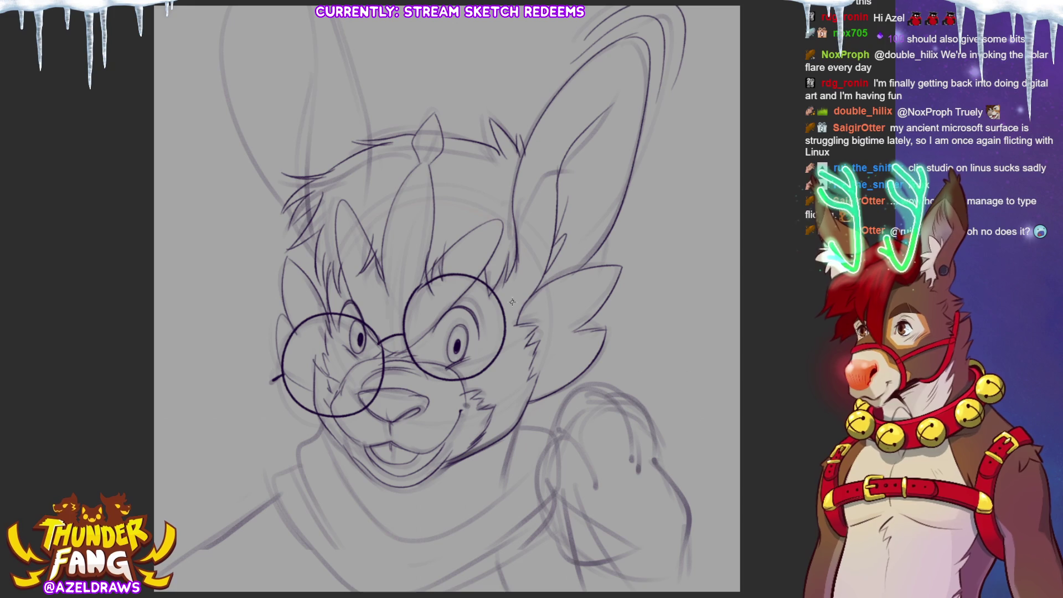
# - Draw the right temple arm, redrawing it once, and the left temple arm from the left lens
pyautogui.moveTo(512, 303); pyautogui.dragTo(507, 275)
pyautogui.hotkey('ctrl', 'z')
pyautogui.moveTo(515, 222); pyautogui.dragTo(513, 303)
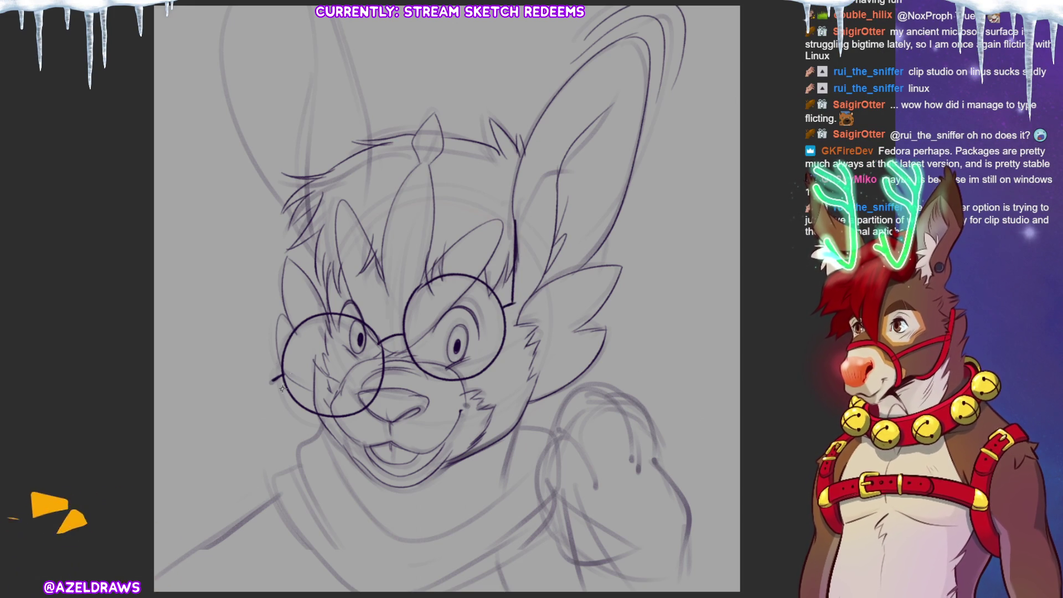
pyautogui.moveTo(272, 381); pyautogui.dragTo(319, 281)
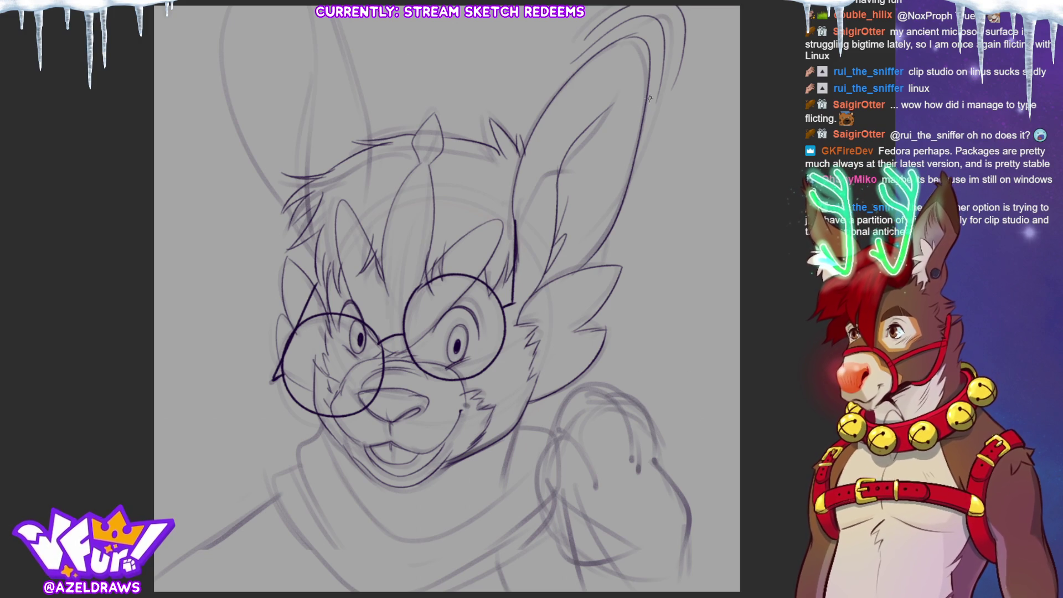
# - Ink the tall left ear outline along its outer edge, redrawing the first stroke
pyautogui.moveTo(579, 103); pyautogui.dragTo(567, 133)
pyautogui.moveTo(359, 177); pyautogui.dragTo(304, 37)
pyautogui.hotkey('ctrl', 'z')
pyautogui.moveTo(360, 172)
pyautogui.mouseDown()
pyautogui.moveTo(316, 34)
pyautogui.moveTo(283, 210)
pyautogui.mouseUp()
pyautogui.moveTo(288, 130); pyautogui.dragTo(280, 177)
pyautogui.moveTo(281, 128); pyautogui.dragTo(270, 195)
pyautogui.moveTo(219, 29)
pyautogui.mouseDown()
pyautogui.moveTo(243, 201)
pyautogui.moveTo(302, 271)
pyautogui.mouseUp()
# - Add two motion marks beside the left ear and refine the ear tip
pyautogui.moveTo(190, 65); pyautogui.dragTo(222, 185)
pyautogui.moveTo(182, 121); pyautogui.dragTo(201, 169)
pyautogui.moveTo(348, 36); pyautogui.dragTo(353, 47)
pyautogui.moveTo(363, 47); pyautogui.dragTo(367, 63)
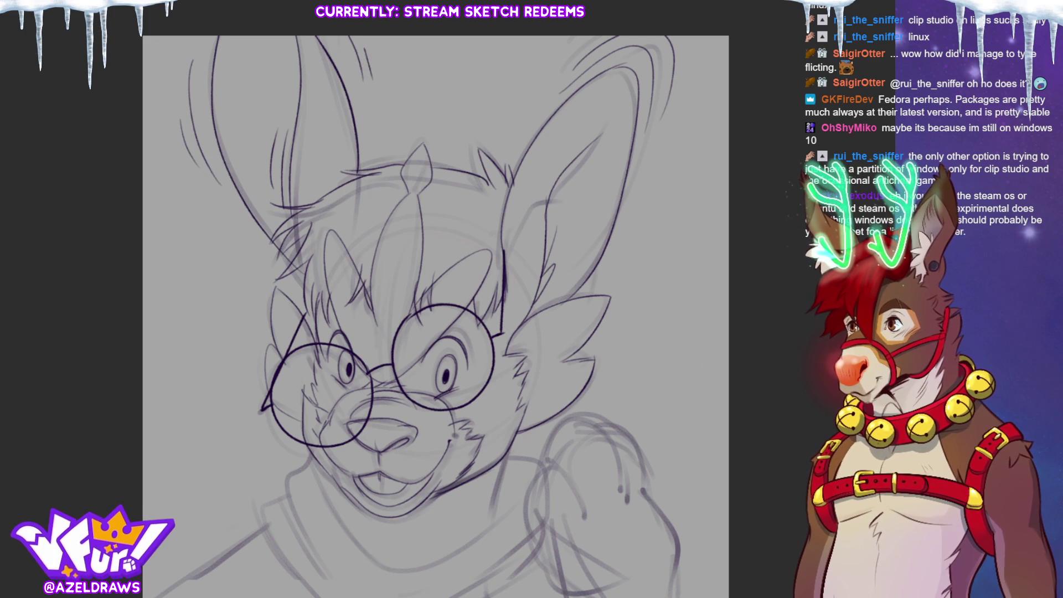
pyautogui.moveTo(436, 316); pyautogui.dragTo(448, 286)
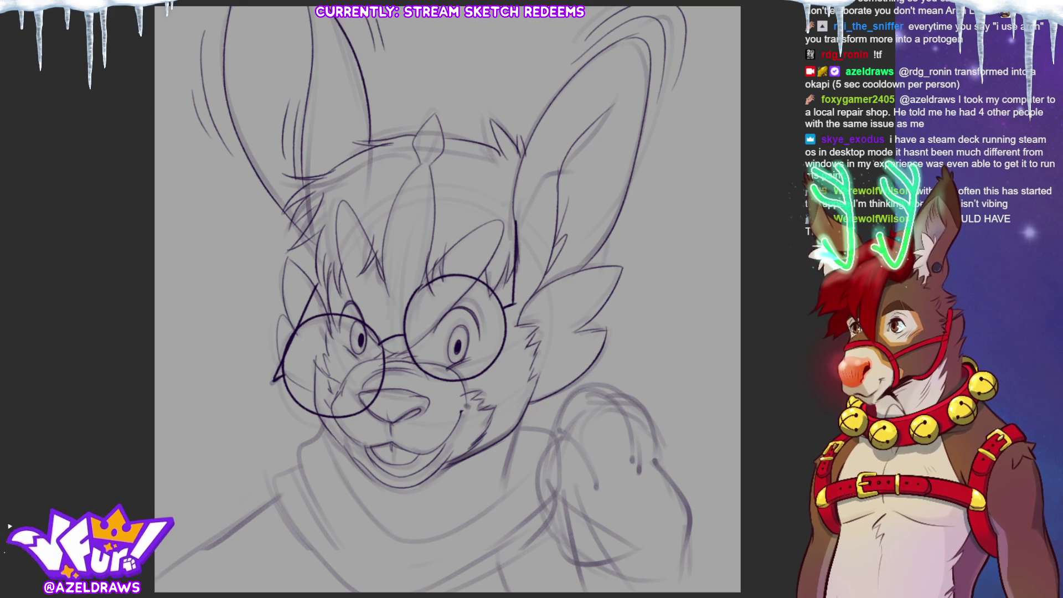
# - Ink the lower jaw and neck line, plus the raised hand's finger, outer curves and two wrist lines
pyautogui.moveTo(520, 420); pyautogui.dragTo(501, 495)
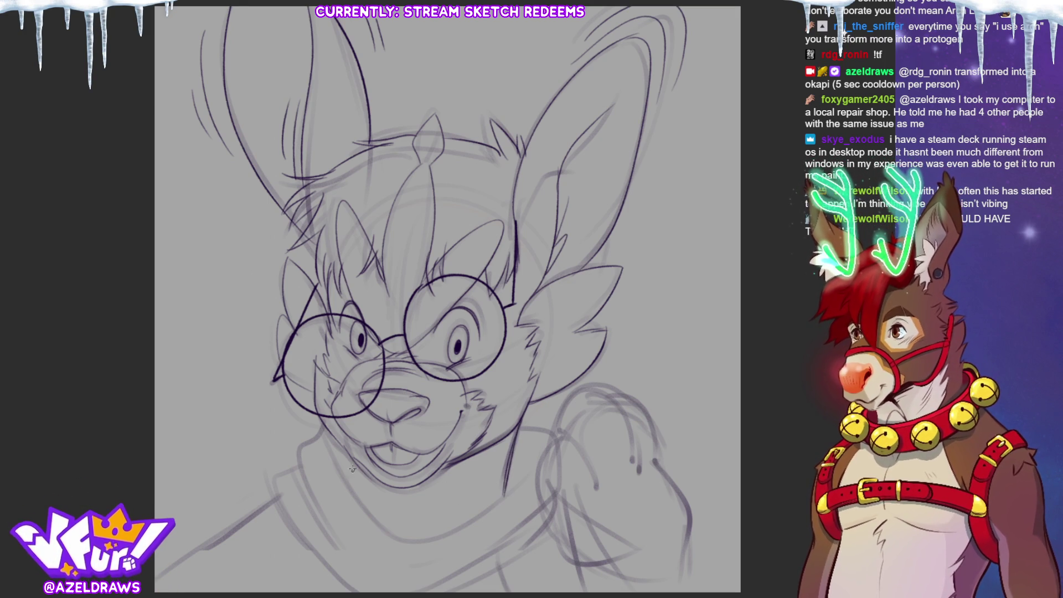
pyautogui.moveTo(331, 433)
pyautogui.mouseDown()
pyautogui.moveTo(405, 543)
pyautogui.moveTo(452, 541)
pyautogui.moveTo(534, 458)
pyautogui.mouseUp()
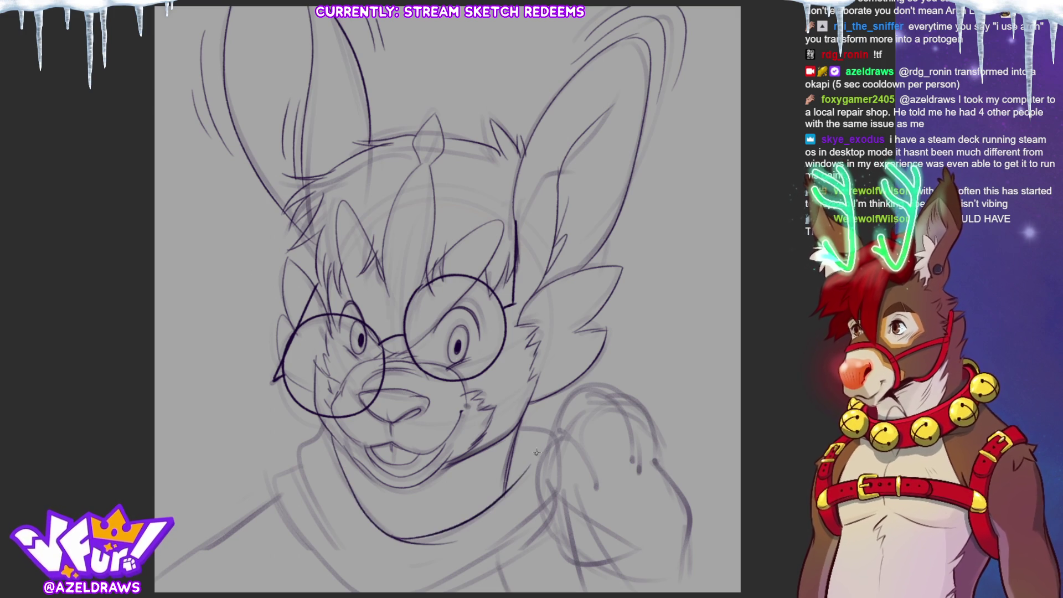
pyautogui.moveTo(595, 486)
pyautogui.mouseDown()
pyautogui.moveTo(567, 435)
pyautogui.moveTo(557, 441)
pyautogui.moveTo(535, 470)
pyautogui.moveTo(545, 523)
pyautogui.mouseUp()
pyautogui.moveTo(636, 470)
pyautogui.mouseDown()
pyautogui.moveTo(629, 423)
pyautogui.moveTo(605, 398)
pyautogui.moveTo(596, 389)
pyautogui.moveTo(564, 410)
pyautogui.mouseUp()
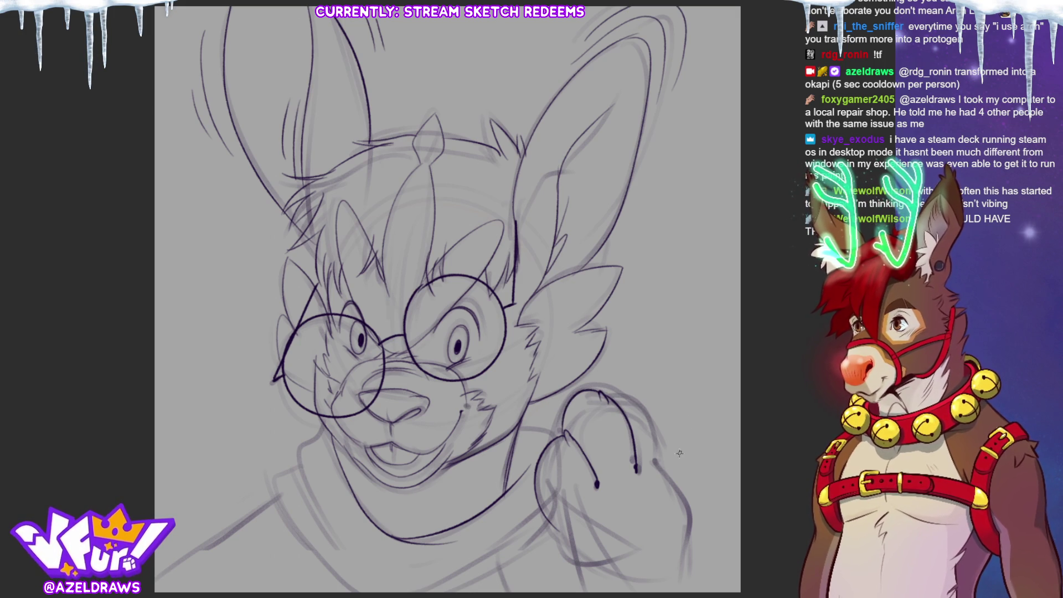
pyautogui.hotkey('ctrl', 'z')
pyautogui.moveTo(620, 405)
pyautogui.mouseDown()
pyautogui.moveTo(656, 437)
pyautogui.moveTo(685, 504)
pyautogui.moveTo(680, 570)
pyautogui.mouseUp()
pyautogui.moveTo(552, 525)
pyautogui.mouseDown()
pyautogui.moveTo(572, 551)
pyautogui.moveTo(658, 587)
pyautogui.moveTo(679, 570)
pyautogui.moveTo(690, 451)
pyautogui.mouseUp()
pyautogui.moveTo(587, 437); pyautogui.dragTo(591, 470)
pyautogui.moveTo(695, 429); pyautogui.dragTo(690, 471)
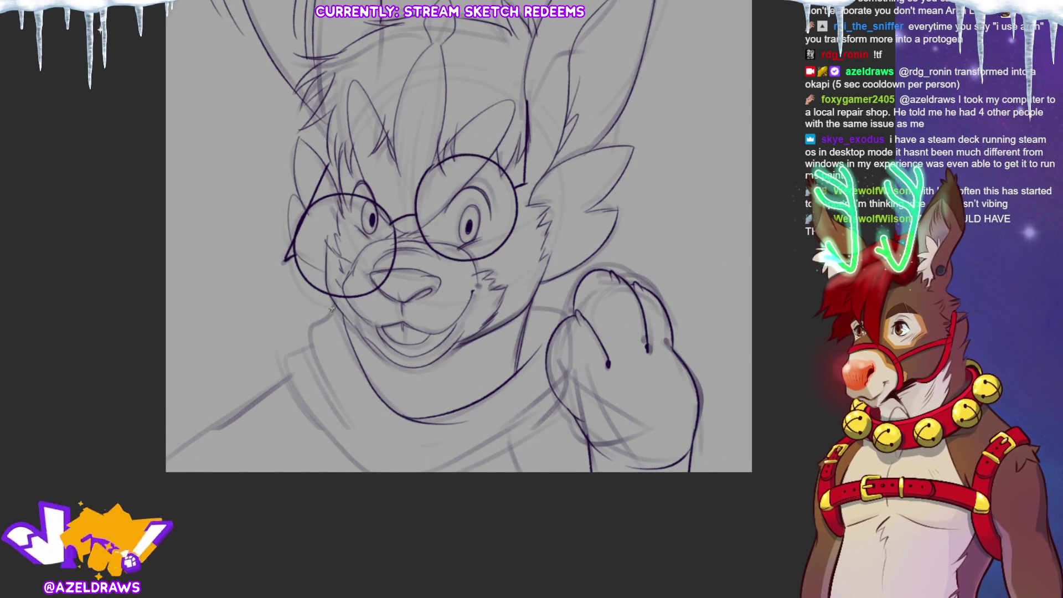
# - Ink the scarf edges and folds, the long shoulder line, and short mouth-corner strokes
pyautogui.moveTo(314, 319); pyautogui.dragTo(359, 436)
pyautogui.moveTo(309, 353)
pyautogui.mouseDown()
pyautogui.moveTo(354, 435)
pyautogui.moveTo(286, 359)
pyautogui.moveTo(368, 472)
pyautogui.mouseUp()
pyautogui.moveTo(466, 471); pyautogui.dragTo(520, 441)
pyautogui.moveTo(564, 402); pyautogui.dragTo(449, 464)
pyautogui.moveTo(533, 306); pyautogui.dragTo(570, 323)
pyautogui.moveTo(294, 372); pyautogui.dragTo(166, 468)
pyautogui.moveTo(515, 443); pyautogui.dragTo(512, 472)
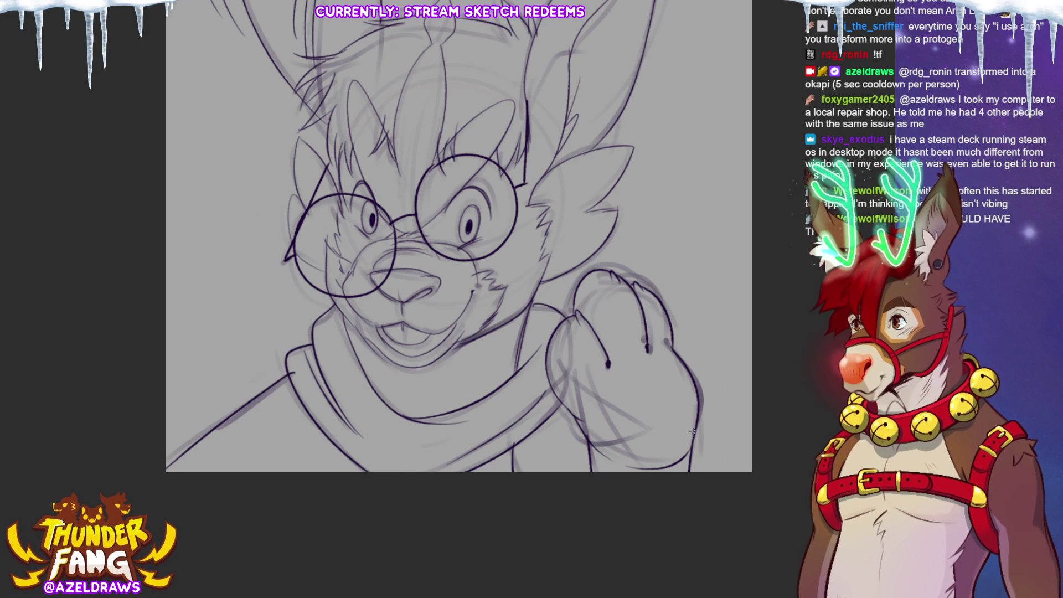
pyautogui.moveTo(694, 431); pyautogui.dragTo(699, 543)
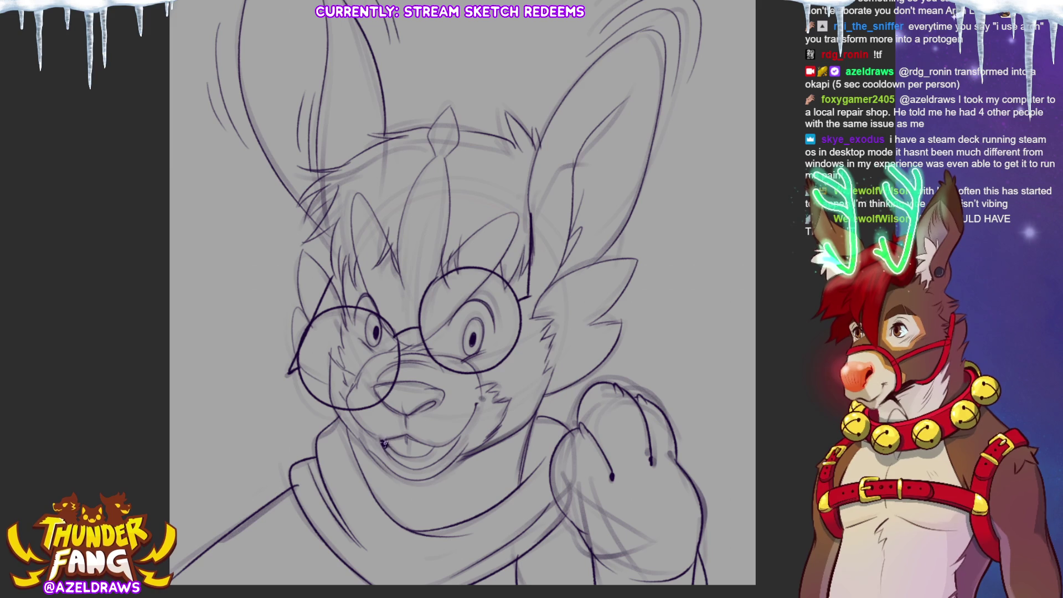
pyautogui.moveTo(431, 448); pyautogui.dragTo(458, 443)
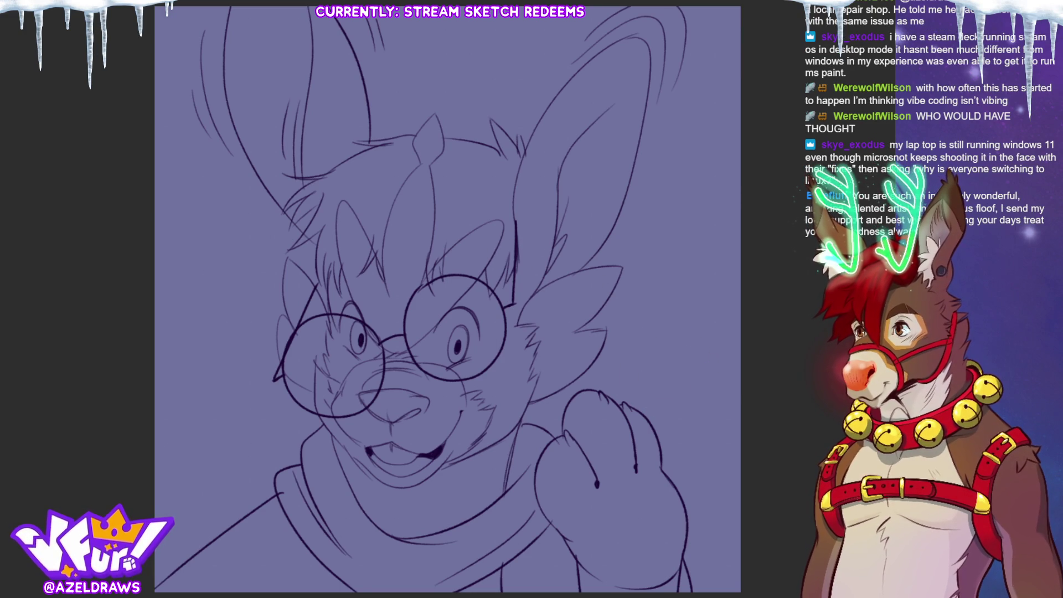
# - Lasso-fill the whole rabbit silhouette with light lavender, then trace the right ear's outer edge
pyautogui.hotkey('ctrl', '-')
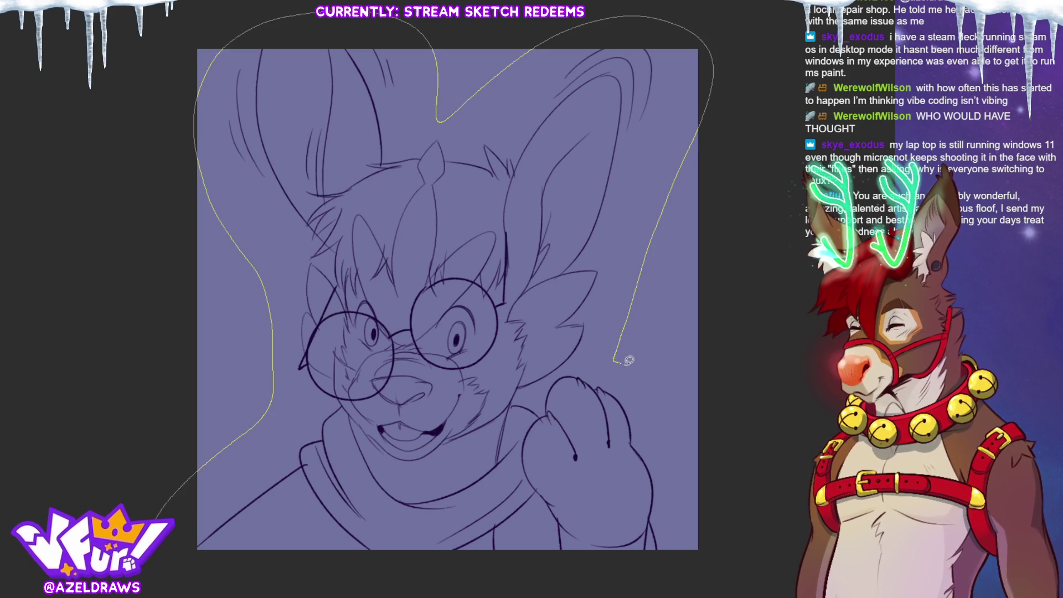
pyautogui.moveTo(723, 558); pyautogui.dragTo(714, 561)
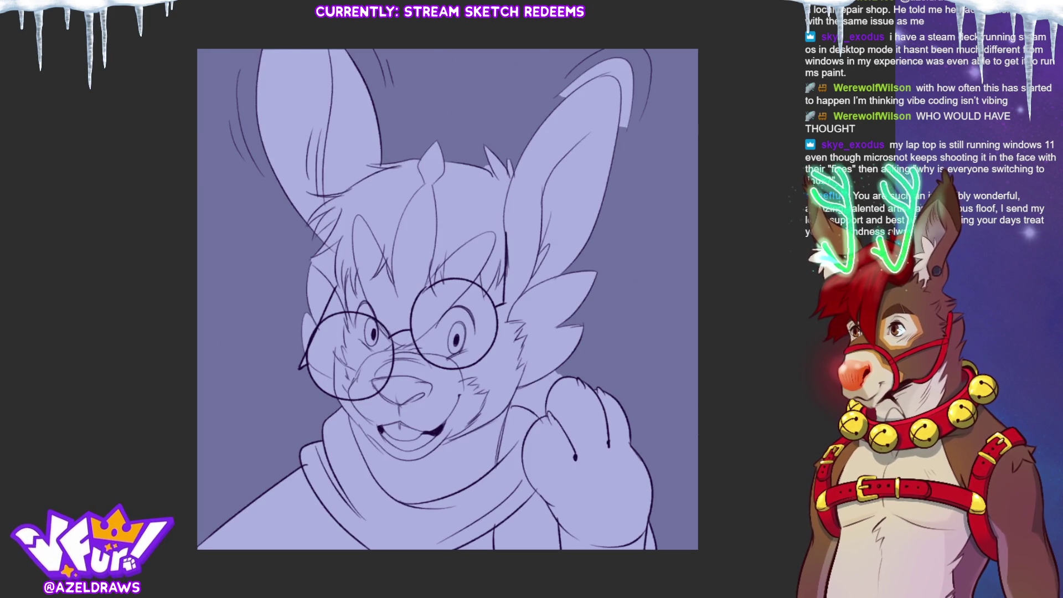
pyautogui.hotkey('ctrl', '+')
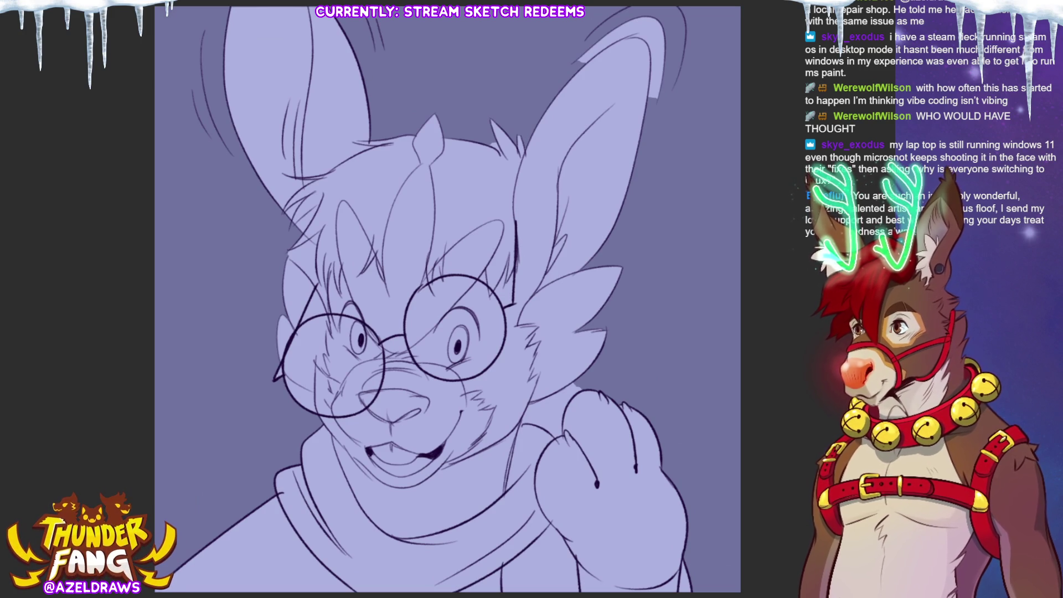
pyautogui.moveTo(590, 59)
pyautogui.mouseDown()
pyautogui.moveTo(634, 34)
pyautogui.moveTo(652, 54)
pyautogui.moveTo(655, 108)
pyautogui.moveTo(658, 83)
pyautogui.mouseUp()
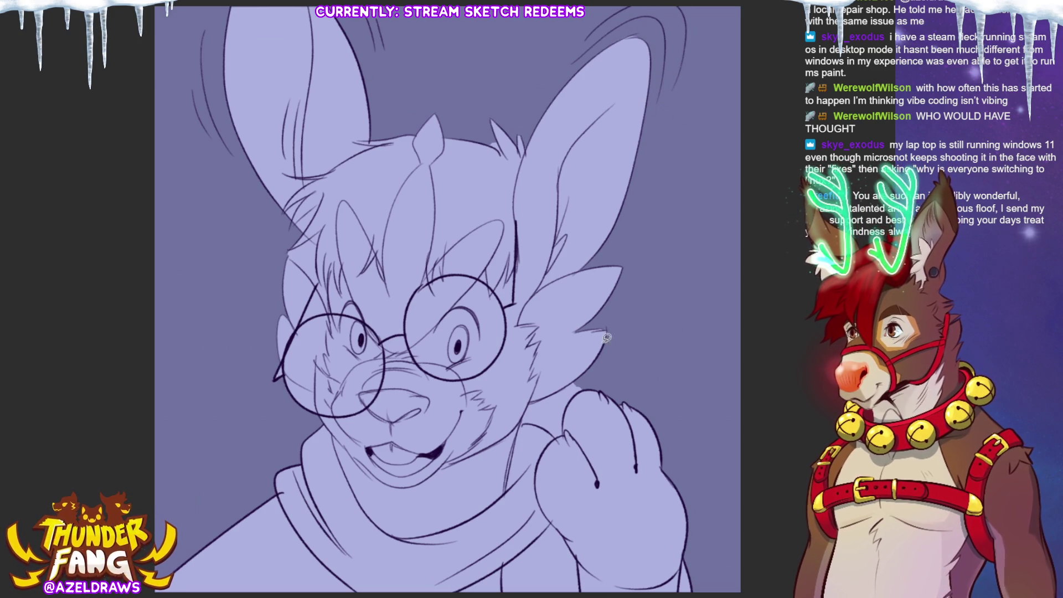
# - Sketch extra hair and cheek strands, then lasso the top hair tuft in darker purple
pyautogui.moveTo(577, 381)
pyautogui.mouseDown()
pyautogui.moveTo(529, 402)
pyautogui.moveTo(537, 426)
pyautogui.moveTo(562, 437)
pyautogui.moveTo(572, 401)
pyautogui.moveTo(595, 381)
pyautogui.mouseUp()
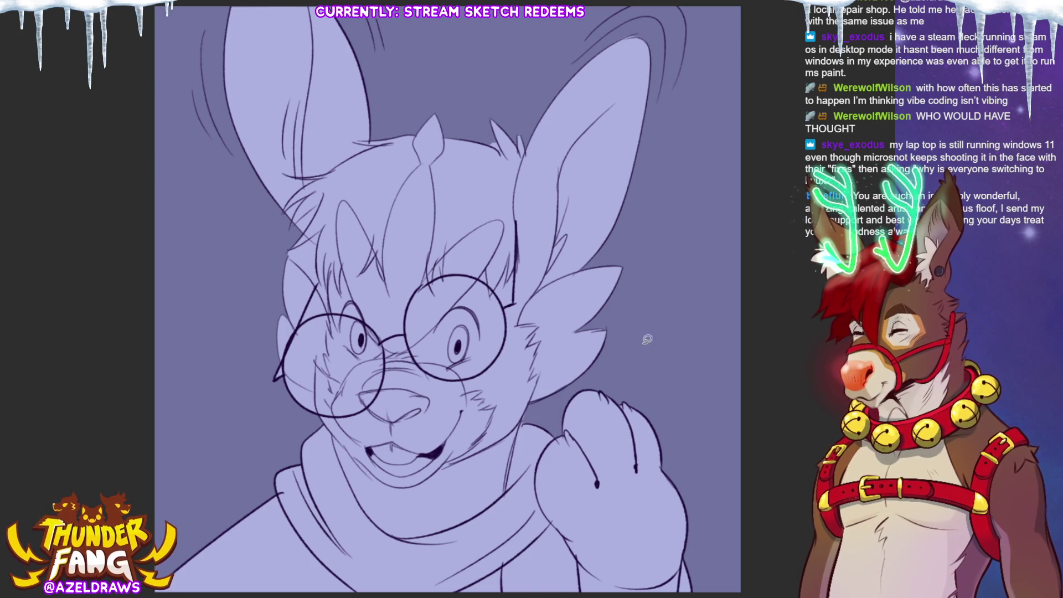
pyautogui.moveTo(287, 258)
pyautogui.mouseDown()
pyautogui.moveTo(330, 317)
pyautogui.moveTo(329, 284)
pyautogui.moveTo(313, 277)
pyautogui.moveTo(331, 310)
pyautogui.moveTo(329, 280)
pyautogui.moveTo(305, 239)
pyautogui.mouseUp()
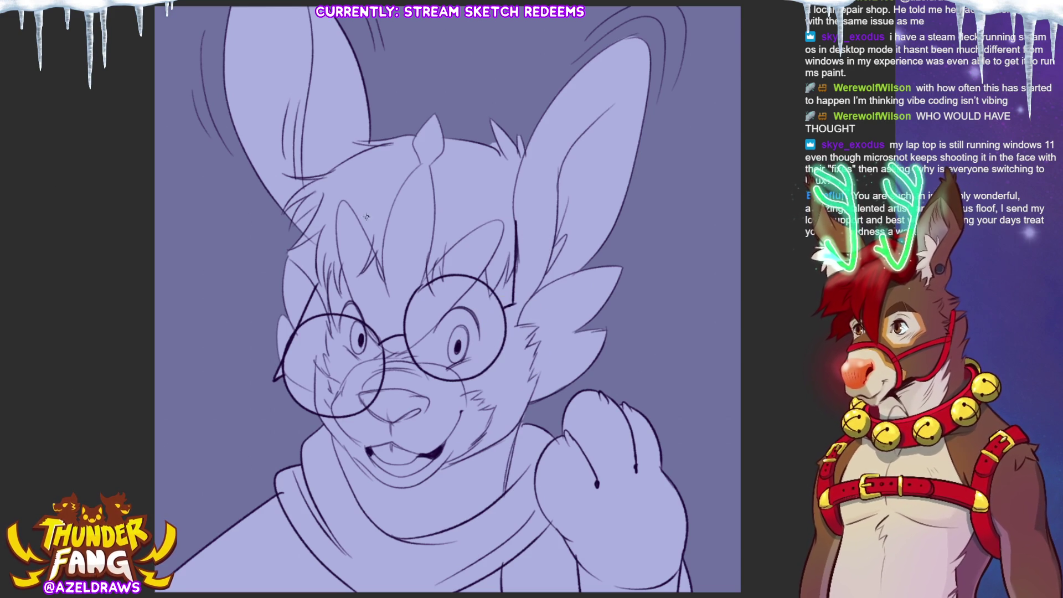
pyautogui.moveTo(310, 238)
pyautogui.mouseDown()
pyautogui.moveTo(275, 258)
pyautogui.moveTo(303, 295)
pyautogui.mouseUp()
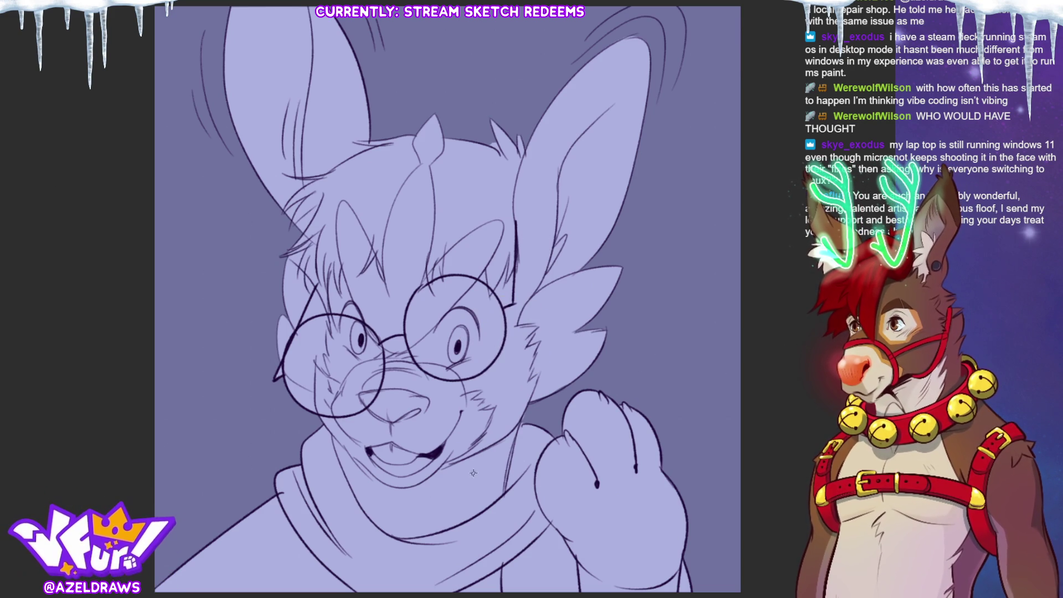
pyautogui.moveTo(324, 290); pyautogui.dragTo(308, 321)
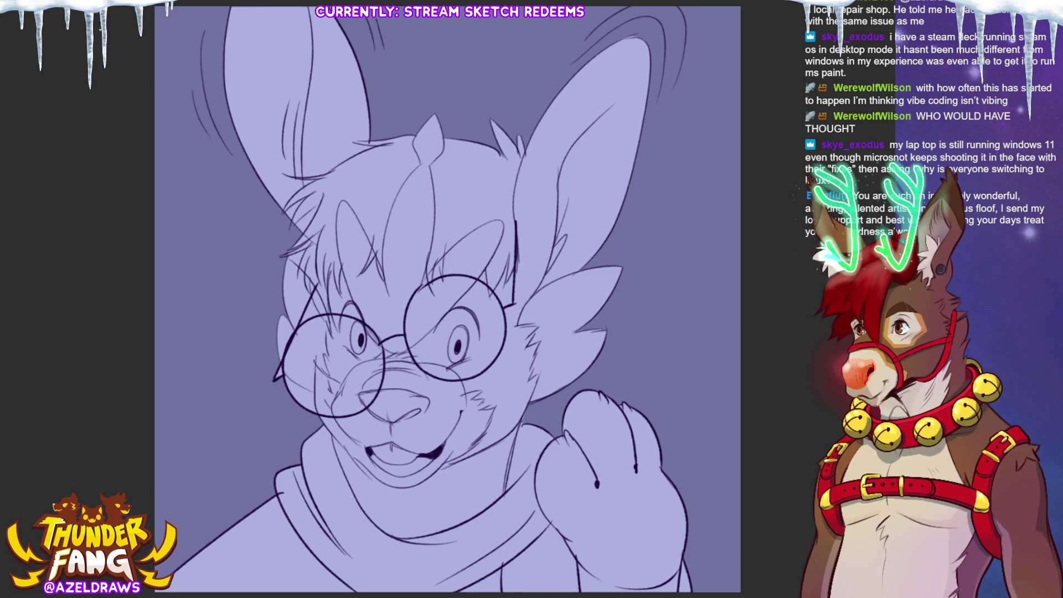
pyautogui.moveTo(396, 122)
pyautogui.mouseDown()
pyautogui.moveTo(302, 155)
pyautogui.moveTo(268, 217)
pyautogui.moveTo(299, 291)
pyautogui.moveTo(331, 324)
pyautogui.moveTo(382, 292)
pyautogui.moveTo(432, 166)
pyautogui.mouseUp()
pyautogui.moveTo(453, 131)
pyautogui.mouseDown()
pyautogui.moveTo(429, 149)
pyautogui.moveTo(420, 293)
pyautogui.moveTo(473, 270)
pyautogui.moveTo(532, 280)
pyautogui.moveTo(533, 119)
pyautogui.moveTo(505, 109)
pyautogui.mouseUp()
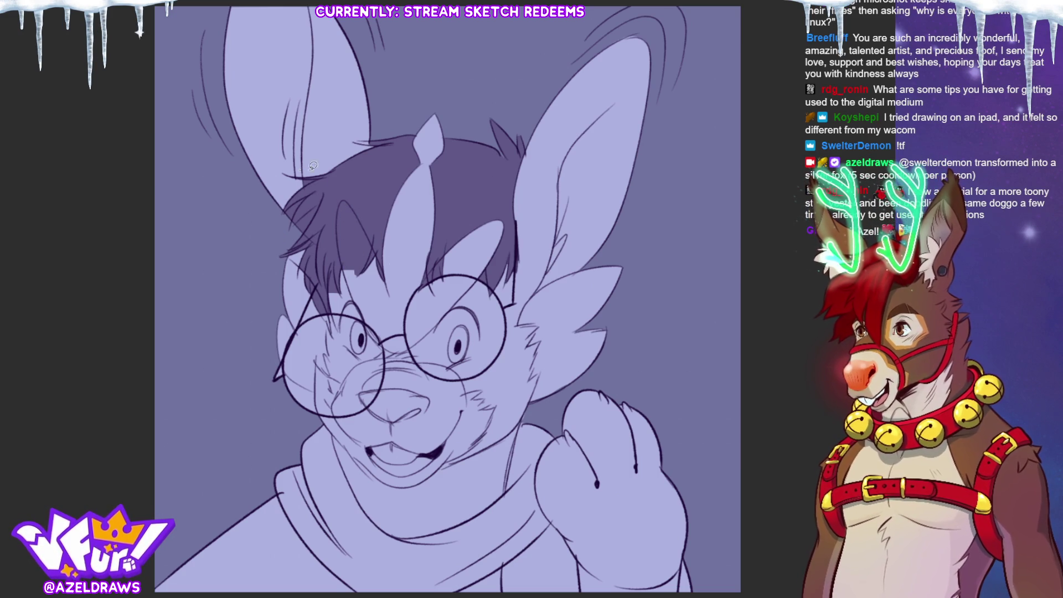
# - Touch up the edge of the dark purple hair tuft with a short stroke
pyautogui.moveTo(349, 283)
pyautogui.mouseDown()
pyautogui.moveTo(339, 205)
pyautogui.moveTo(350, 197)
pyautogui.moveTo(374, 263)
pyautogui.moveTo(347, 276)
pyautogui.mouseUp()
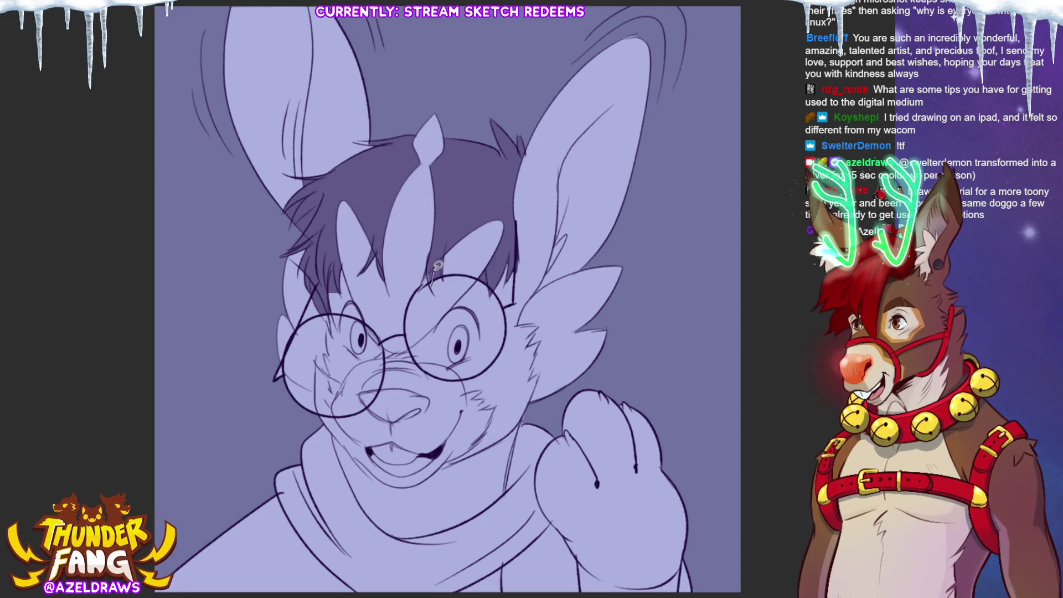
# - Lasso-fill the remaining hair gaps left of the glasses and near the left ear
pyautogui.moveTo(488, 295); pyautogui.dragTo(487, 265)
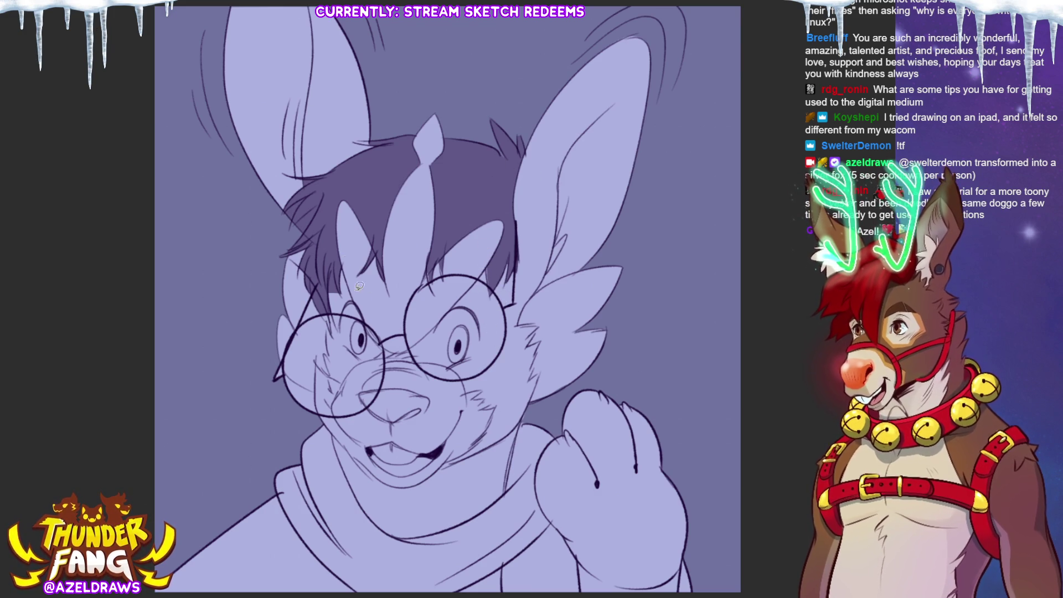
pyautogui.moveTo(341, 296); pyautogui.dragTo(337, 263)
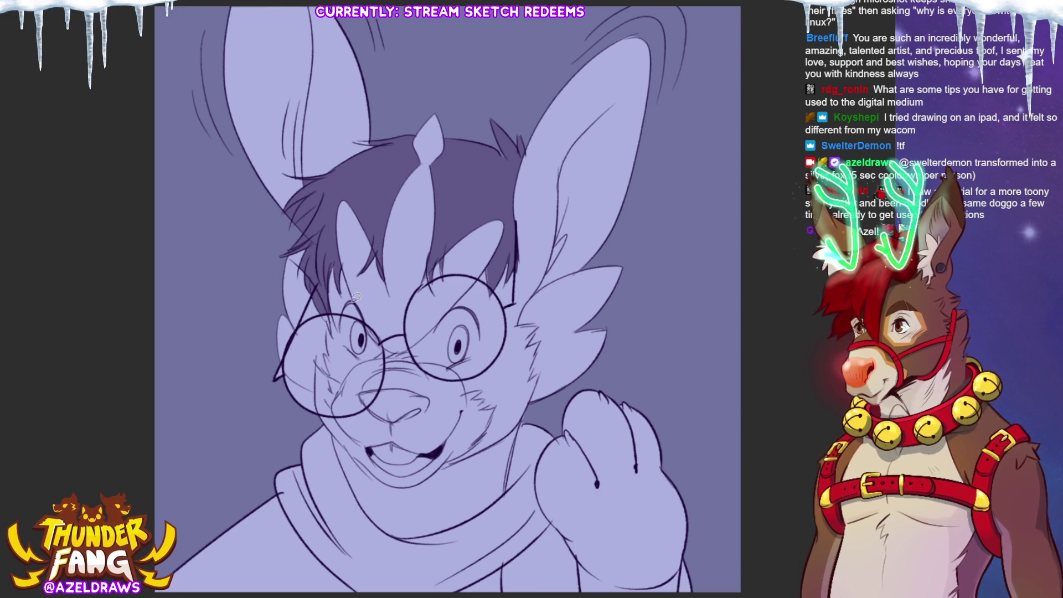
pyautogui.moveTo(330, 322); pyautogui.dragTo(319, 280)
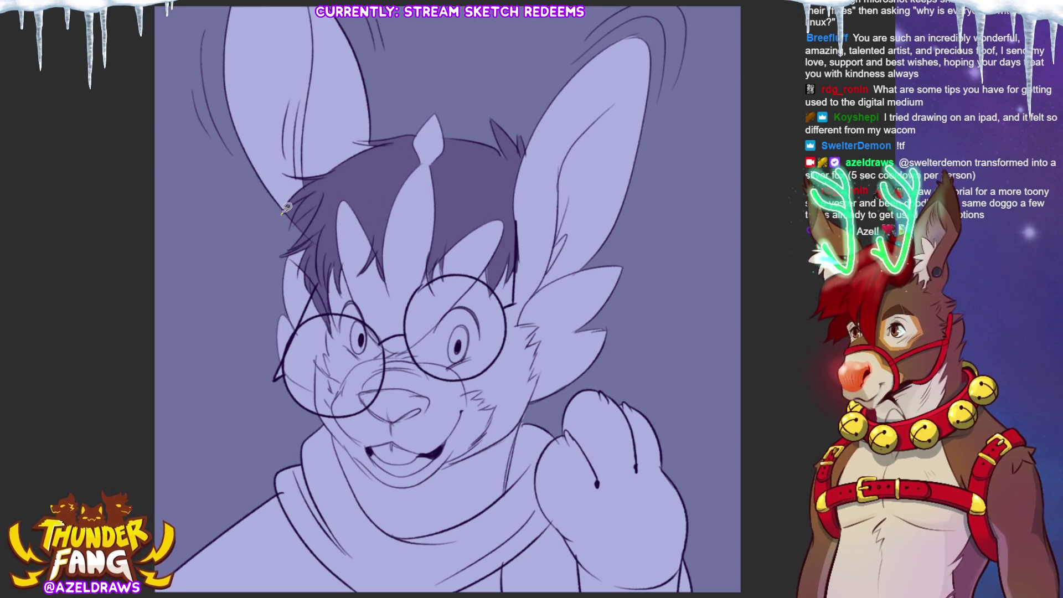
pyautogui.moveTo(290, 228); pyautogui.dragTo(313, 218)
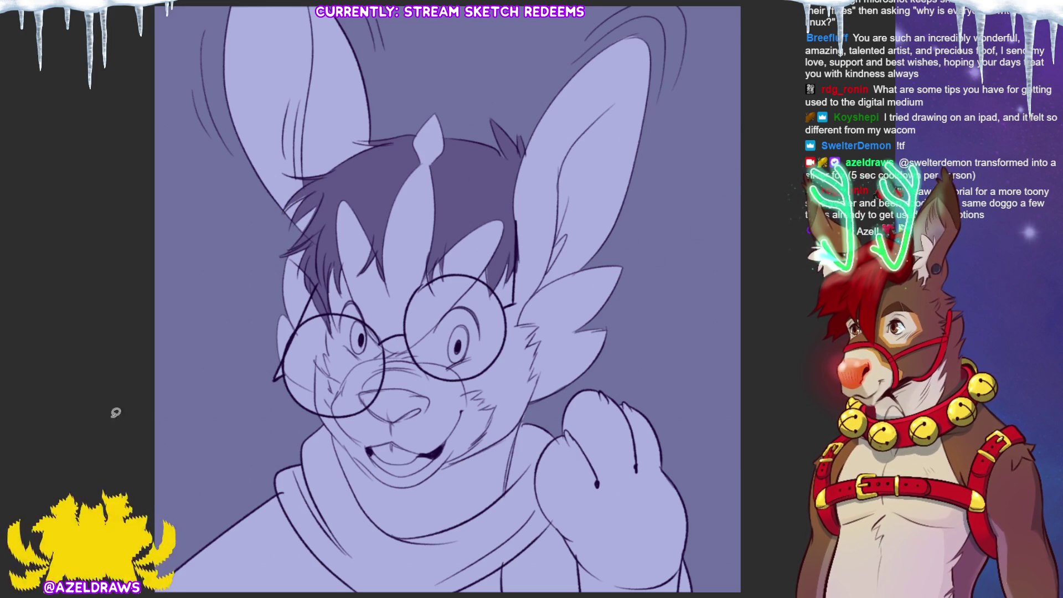
# - Eyedrop the dark hair purple and lasso-fill the right iris with it
pyautogui.moveTo(446, 311)
pyautogui.mouseDown()
pyautogui.moveTo(442, 359)
pyautogui.moveTo(460, 365)
pyautogui.moveTo(479, 332)
pyautogui.moveTo(465, 299)
pyautogui.mouseUp()
pyautogui.moveTo(368, 351)
pyautogui.mouseDown()
pyautogui.moveTo(346, 302)
pyautogui.moveTo(356, 352)
pyautogui.mouseUp()
pyautogui.keyDown('alt'); pyautogui.click(460, 198); pyautogui.keyUp('alt')
pyautogui.moveTo(465, 358)
pyautogui.mouseDown()
pyautogui.moveTo(473, 338)
pyautogui.moveTo(457, 324)
pyautogui.moveTo(472, 350)
pyautogui.mouseUp()
# - Fill the left iris, the nose and the mouth interior with dark purple
pyautogui.moveTo(365, 353)
pyautogui.mouseDown()
pyautogui.moveTo(359, 310)
pyautogui.moveTo(355, 353)
pyautogui.mouseUp()
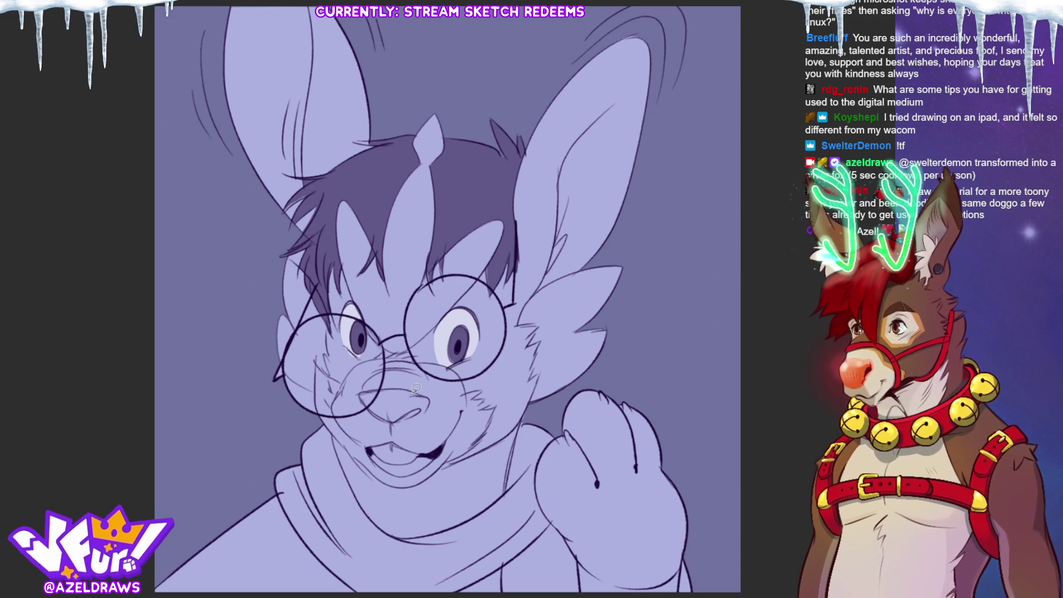
pyautogui.moveTo(360, 395)
pyautogui.mouseDown()
pyautogui.moveTo(427, 394)
pyautogui.moveTo(430, 412)
pyautogui.moveTo(381, 419)
pyautogui.moveTo(361, 399)
pyautogui.mouseUp()
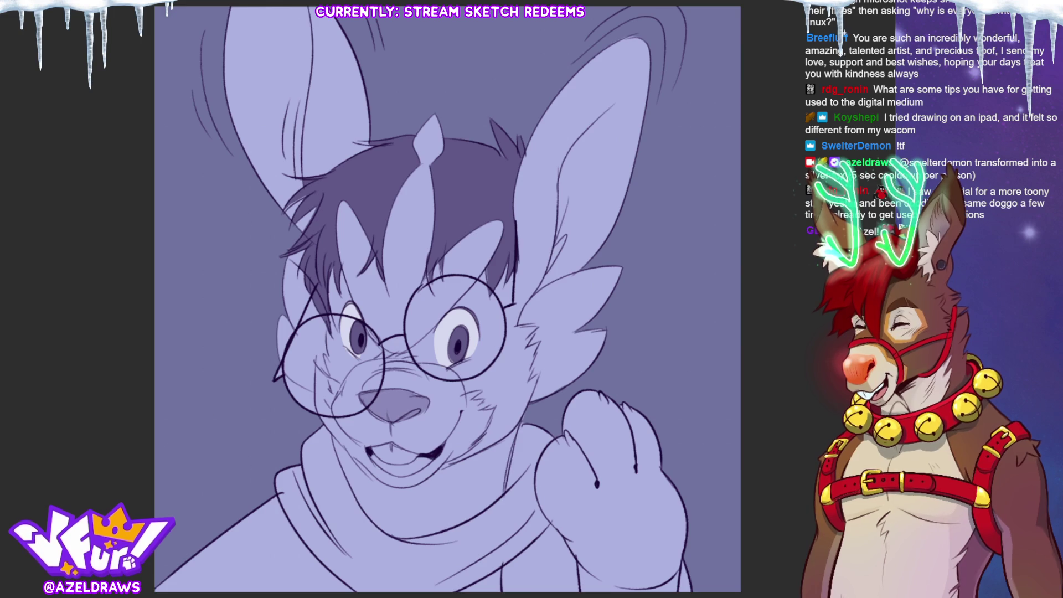
pyautogui.moveTo(375, 452)
pyautogui.mouseDown()
pyautogui.moveTo(435, 461)
pyautogui.moveTo(385, 466)
pyautogui.moveTo(373, 456)
pyautogui.moveTo(423, 453)
pyautogui.moveTo(388, 438)
pyautogui.mouseUp()
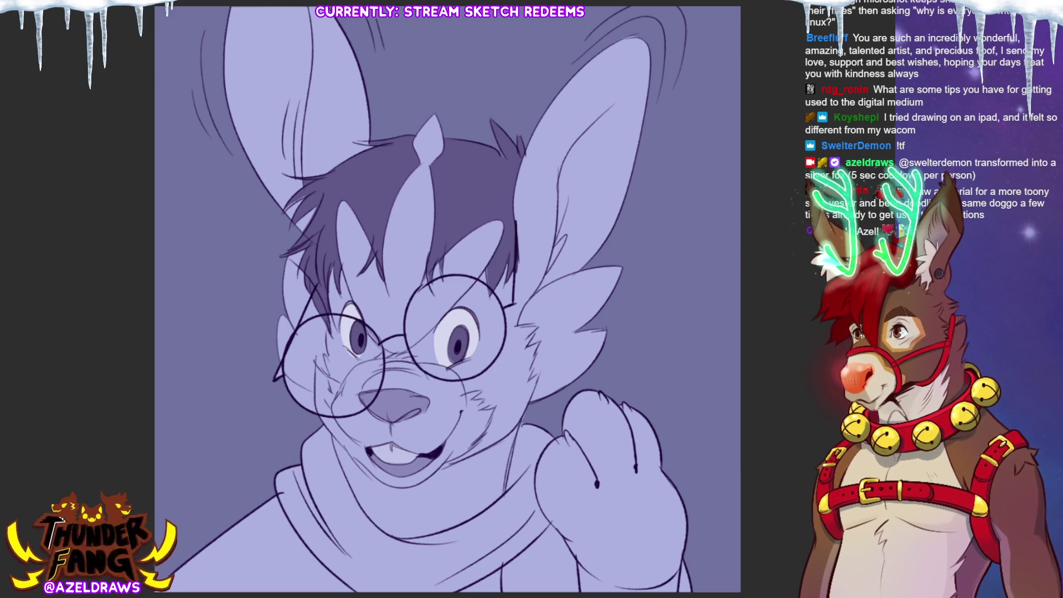
# - Select the nose and mouth, invert the selection, and outline the muzzle around the cheeks
pyautogui.click(394, 407)
pyautogui.keyDown('shift'); pyautogui.click(399, 459); pyautogui.keyUp('shift')
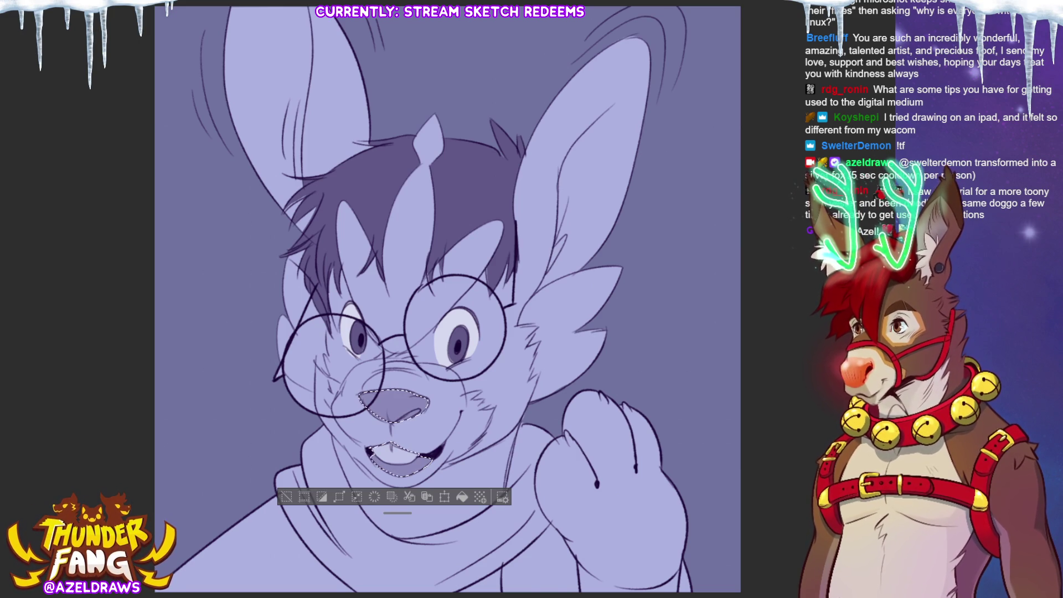
pyautogui.click(322, 497)
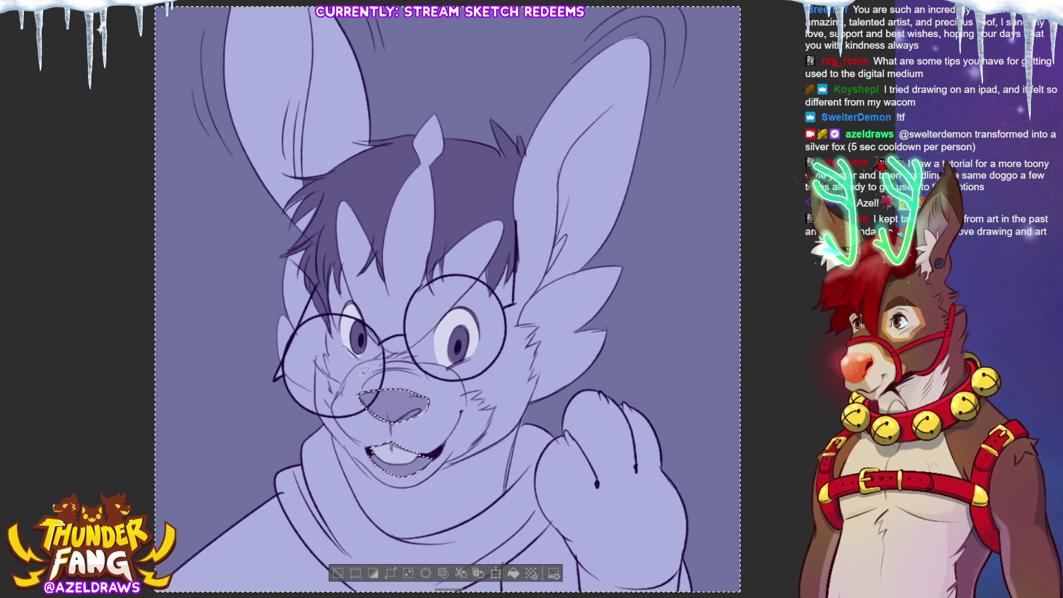
pyautogui.moveTo(338, 394)
pyautogui.mouseDown()
pyautogui.moveTo(391, 353)
pyautogui.moveTo(420, 355)
pyautogui.moveTo(487, 405)
pyautogui.moveTo(485, 431)
pyautogui.mouseUp()
pyautogui.moveTo(399, 481); pyautogui.dragTo(334, 431)
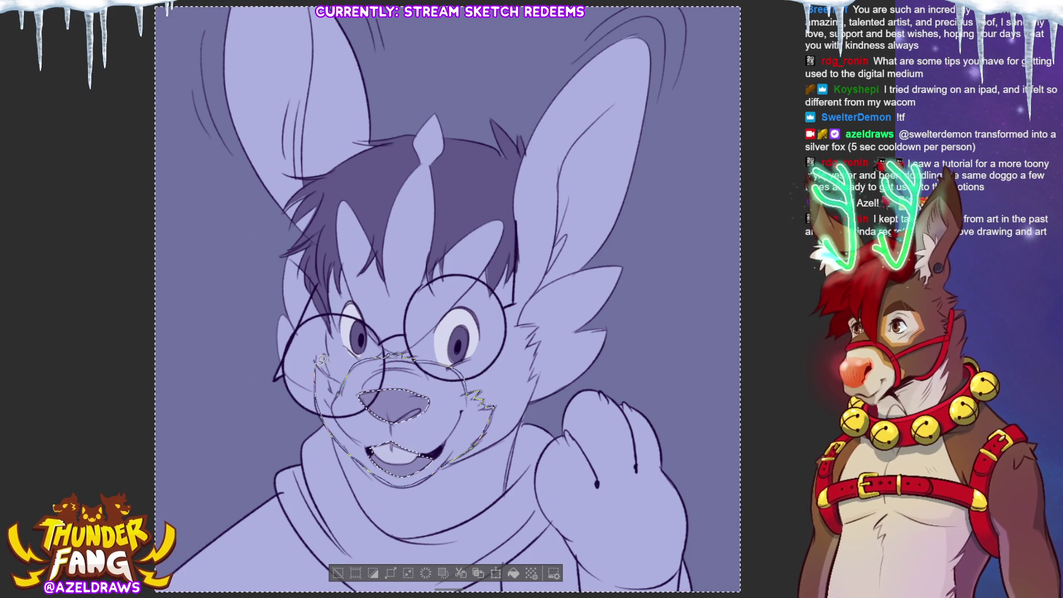
# - Undo the two white muzzle fills and retrace the left cheek outline
pyautogui.moveTo(344, 375); pyautogui.dragTo(321, 365)
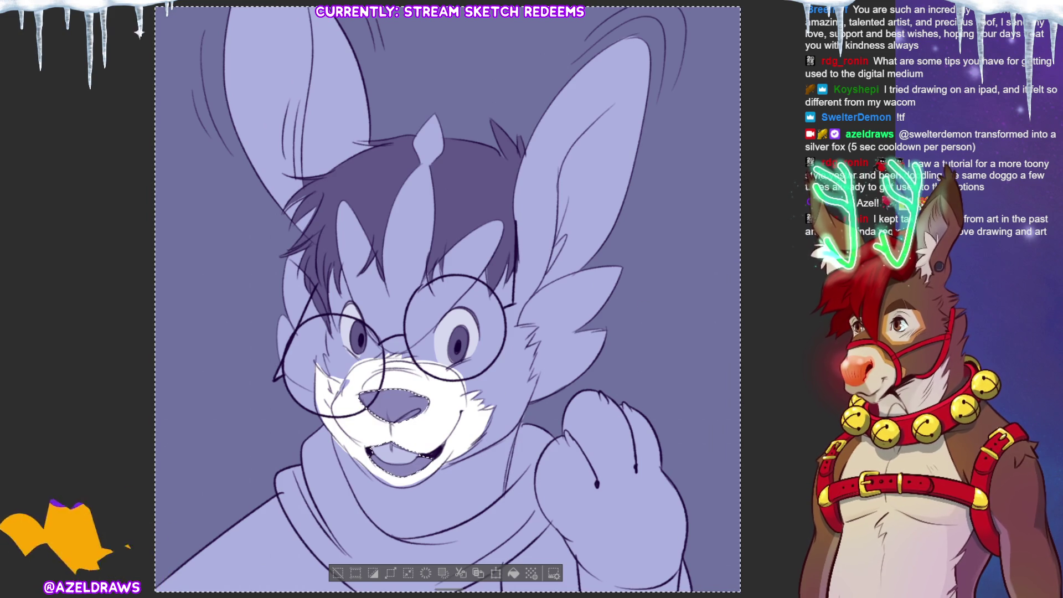
pyautogui.hotkey('ctrl', 'z')
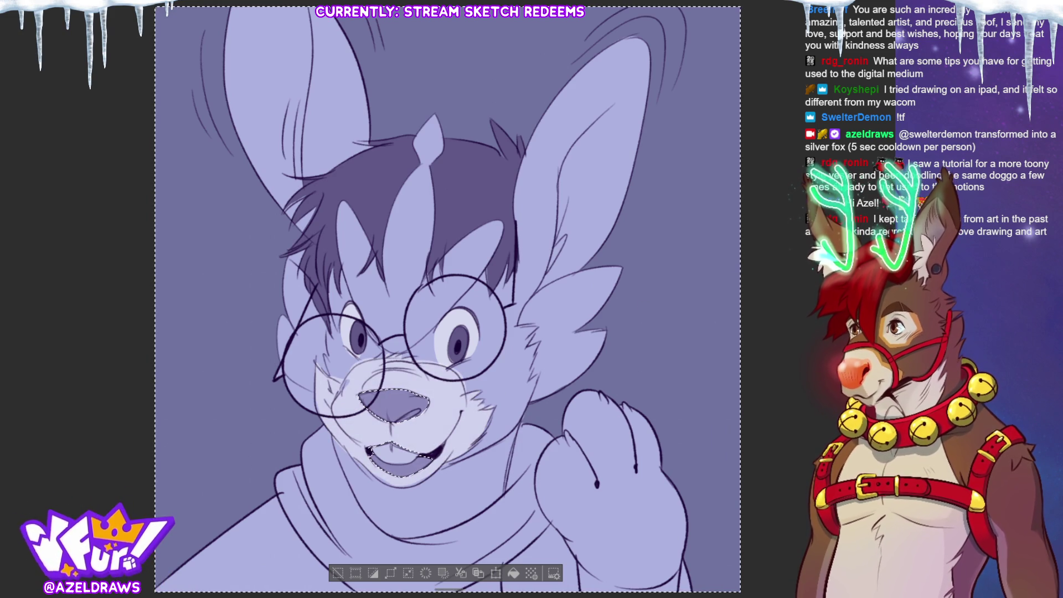
pyautogui.moveTo(329, 344)
pyautogui.mouseDown()
pyautogui.moveTo(326, 311)
pyautogui.moveTo(290, 254)
pyautogui.moveTo(292, 319)
pyautogui.moveTo(277, 375)
pyautogui.moveTo(313, 387)
pyautogui.mouseUp()
pyautogui.hotkey('ctrl', 'z')
pyautogui.moveTo(332, 330)
pyautogui.mouseDown()
pyautogui.moveTo(310, 268)
pyautogui.moveTo(287, 256)
pyautogui.moveTo(280, 359)
pyautogui.moveTo(315, 387)
pyautogui.mouseUp()
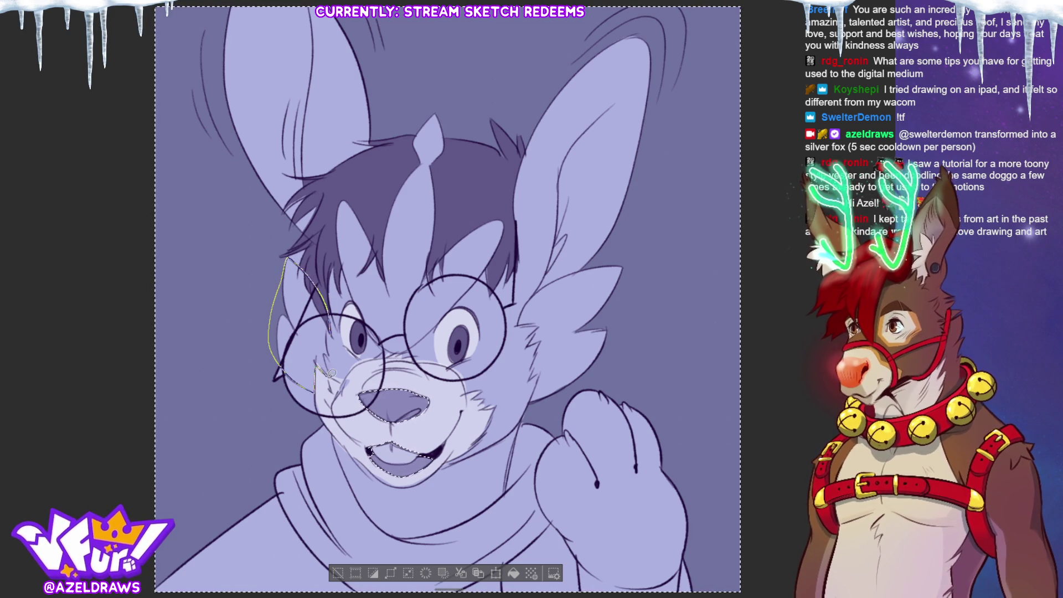
pyautogui.moveTo(331, 342); pyautogui.dragTo(332, 334)
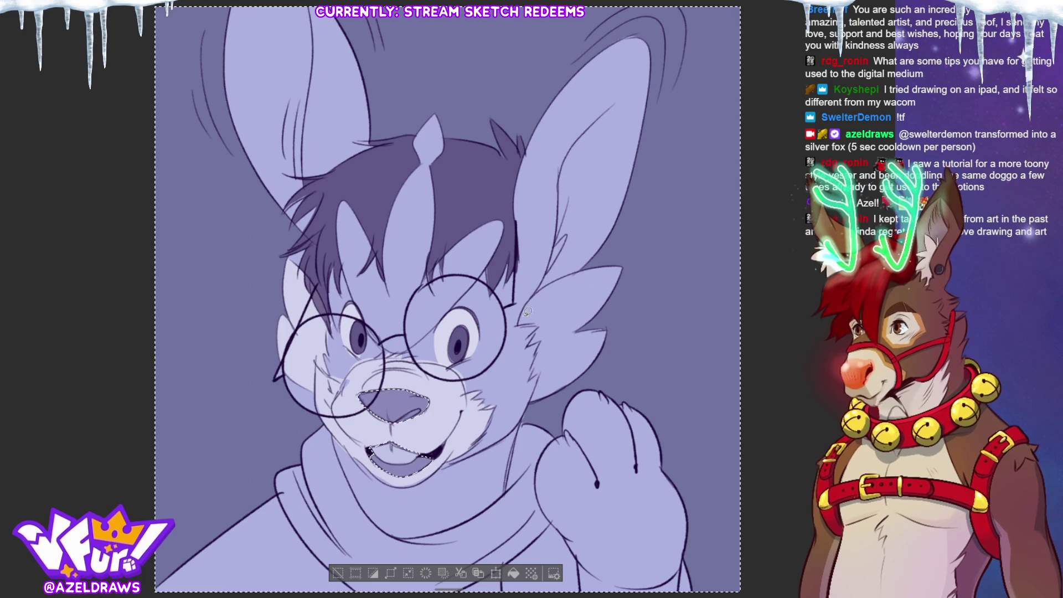
# - Lasso-fill the fur along the right ear with the lighter purple
pyautogui.moveTo(526, 305); pyautogui.dragTo(528, 285)
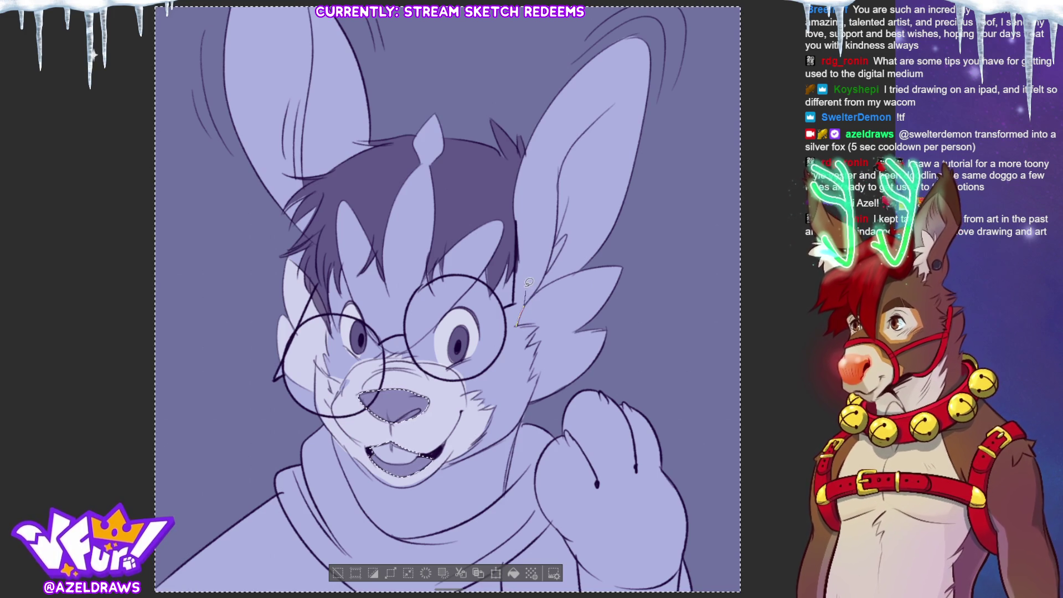
pyautogui.moveTo(521, 239)
pyautogui.mouseDown()
pyautogui.moveTo(523, 159)
pyautogui.moveTo(562, 58)
pyautogui.moveTo(665, 294)
pyautogui.moveTo(531, 410)
pyautogui.moveTo(544, 334)
pyautogui.moveTo(515, 320)
pyautogui.mouseUp()
pyautogui.moveTo(321, 160)
pyautogui.mouseDown()
pyautogui.moveTo(354, 200)
pyautogui.moveTo(403, 177)
pyautogui.moveTo(340, 16)
pyautogui.moveTo(244, 197)
pyautogui.moveTo(315, 266)
pyautogui.moveTo(321, 243)
pyautogui.mouseUp()
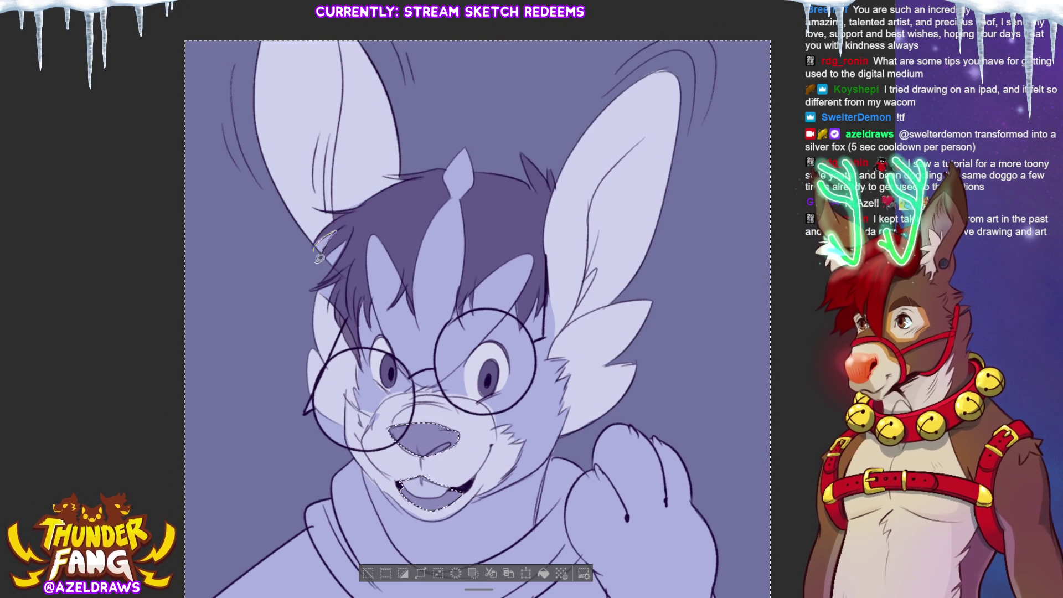
pyautogui.scroll(-3, 476, 310)
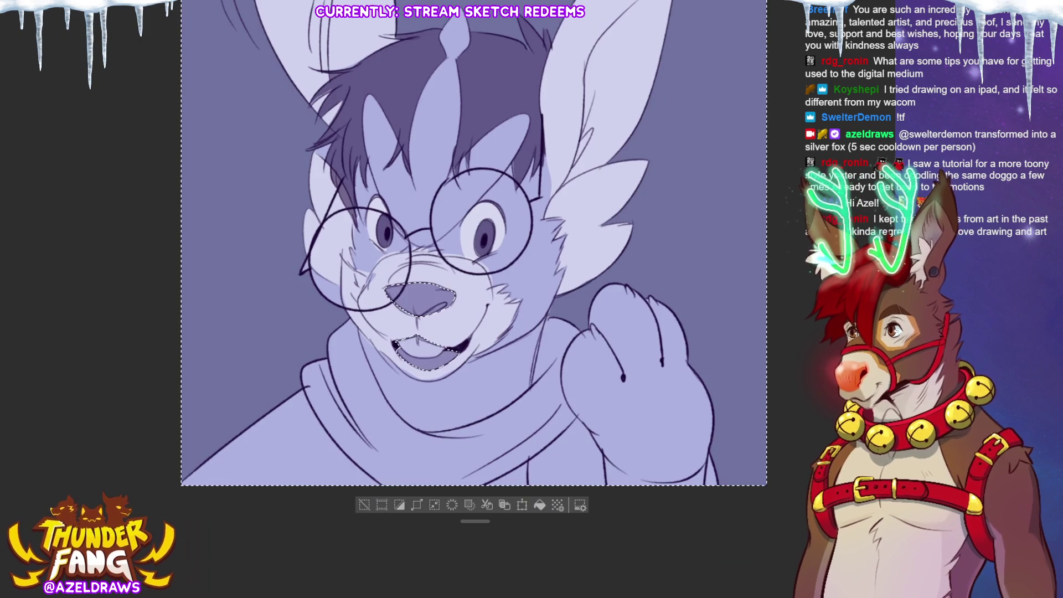
# - Outline the area from the canvas bottom up along the lower lip
pyautogui.moveTo(604, 491)
pyautogui.mouseDown()
pyautogui.moveTo(599, 443)
pyautogui.moveTo(565, 382)
pyautogui.moveTo(598, 288)
pyautogui.moveTo(715, 490)
pyautogui.mouseUp()
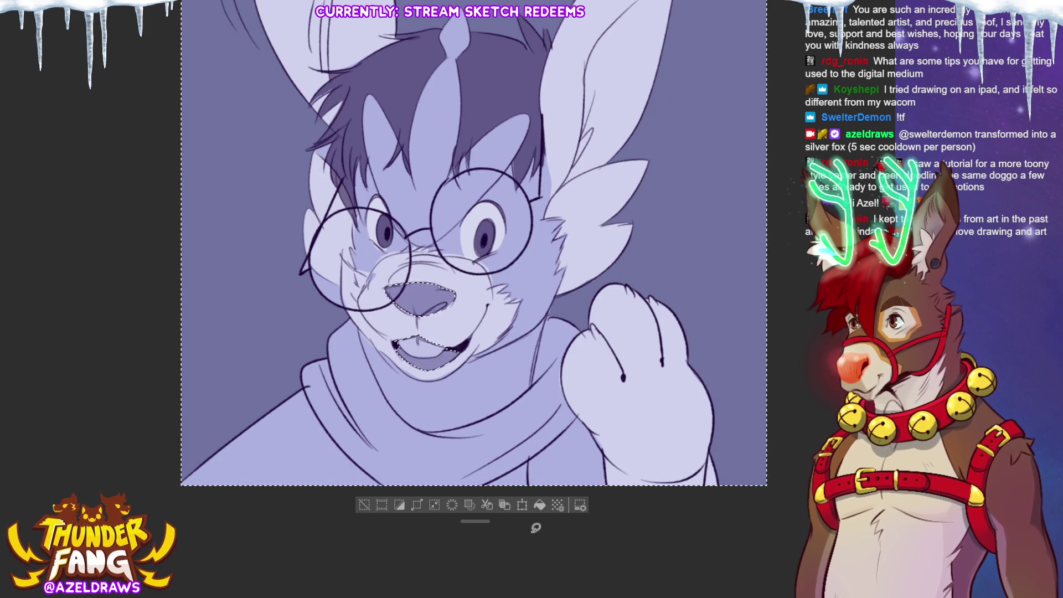
pyautogui.moveTo(392, 358)
pyautogui.mouseDown()
pyautogui.moveTo(455, 370)
pyautogui.moveTo(460, 350)
pyautogui.mouseUp()
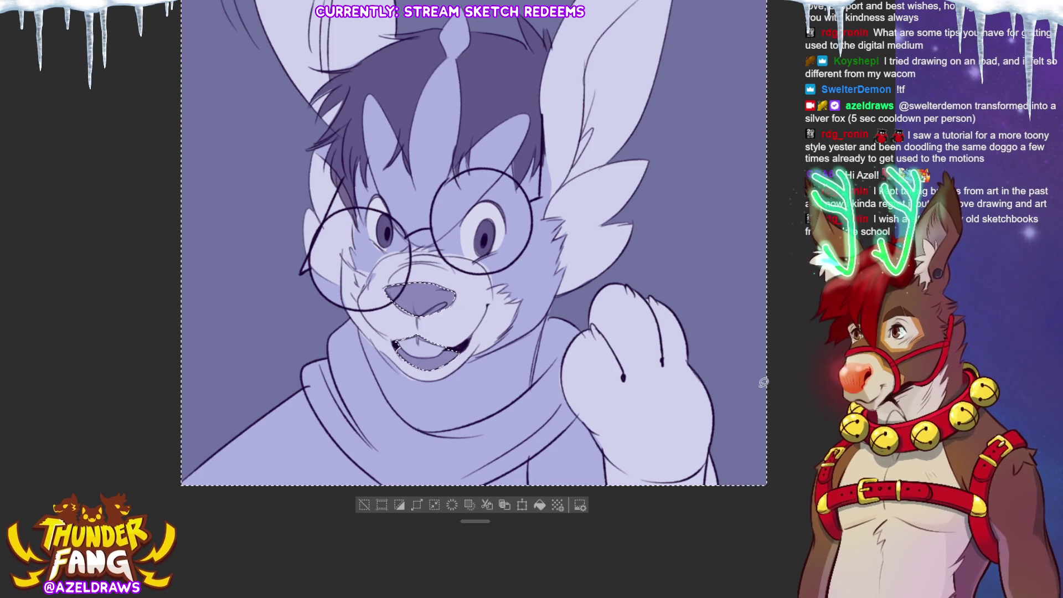
pyautogui.scroll(2, 775, 398)
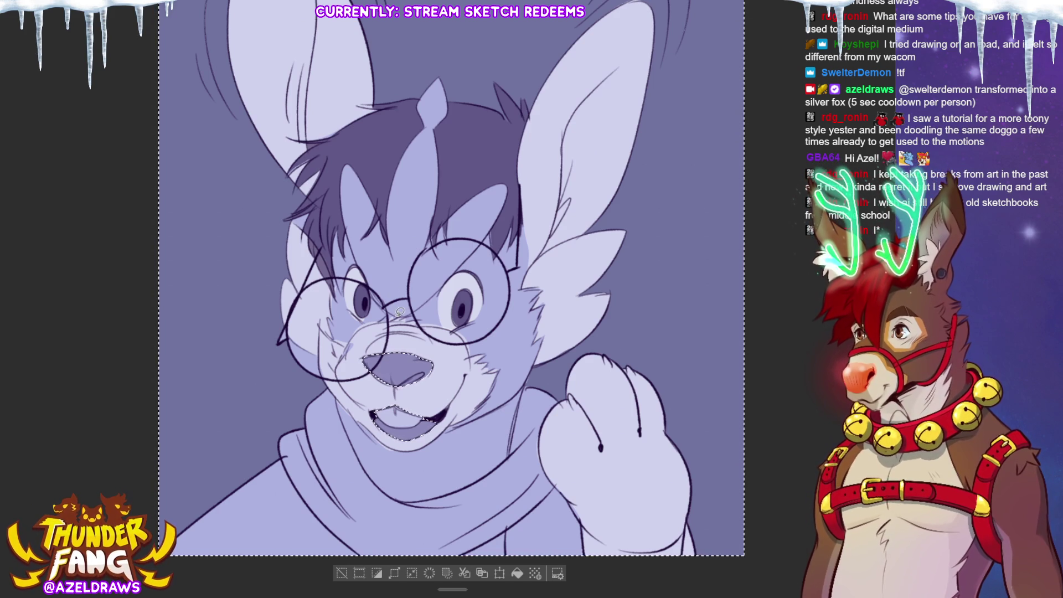
# - Fill the hair tuft and forehead fur above the glasses with light purple
pyautogui.moveTo(352, 239)
pyautogui.mouseDown()
pyautogui.moveTo(348, 165)
pyautogui.moveTo(369, 187)
pyautogui.moveTo(364, 250)
pyautogui.moveTo(382, 217)
pyautogui.moveTo(394, 277)
pyautogui.moveTo(377, 247)
pyautogui.moveTo(389, 248)
pyautogui.moveTo(403, 158)
pyautogui.moveTo(438, 129)
pyautogui.moveTo(435, 230)
pyautogui.mouseUp()
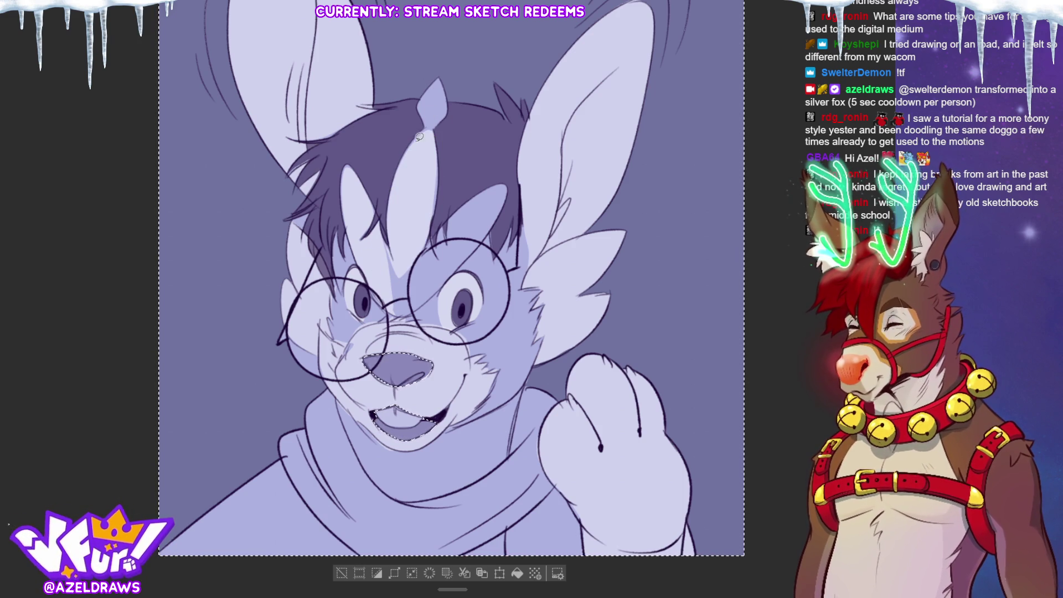
pyautogui.moveTo(429, 123)
pyautogui.mouseDown()
pyautogui.moveTo(421, 91)
pyautogui.moveTo(450, 69)
pyautogui.moveTo(437, 129)
pyautogui.moveTo(429, 124)
pyautogui.mouseUp()
pyautogui.moveTo(431, 250)
pyautogui.mouseDown()
pyautogui.moveTo(435, 231)
pyautogui.moveTo(485, 186)
pyautogui.moveTo(513, 186)
pyautogui.moveTo(467, 258)
pyautogui.moveTo(379, 250)
pyautogui.moveTo(395, 311)
pyautogui.moveTo(425, 302)
pyautogui.moveTo(426, 250)
pyautogui.mouseUp()
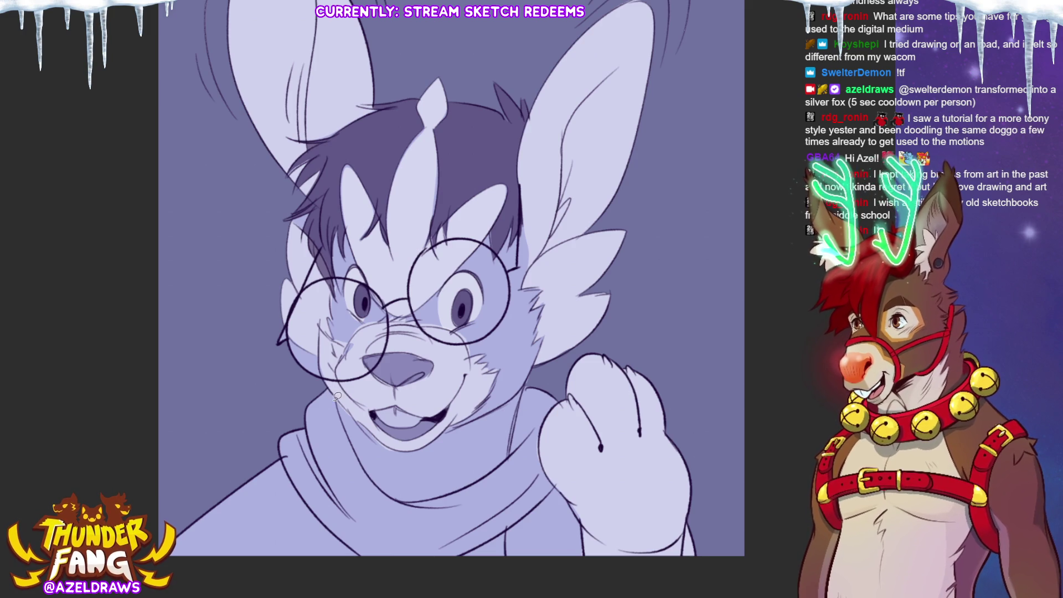
# - Trace the scarf from the shoulder along the collar down to its lower part
pyautogui.moveTo(339, 396)
pyautogui.mouseDown()
pyautogui.moveTo(325, 382)
pyautogui.moveTo(272, 437)
pyautogui.moveTo(284, 460)
pyautogui.moveTo(353, 500)
pyautogui.moveTo(339, 394)
pyautogui.mouseUp()
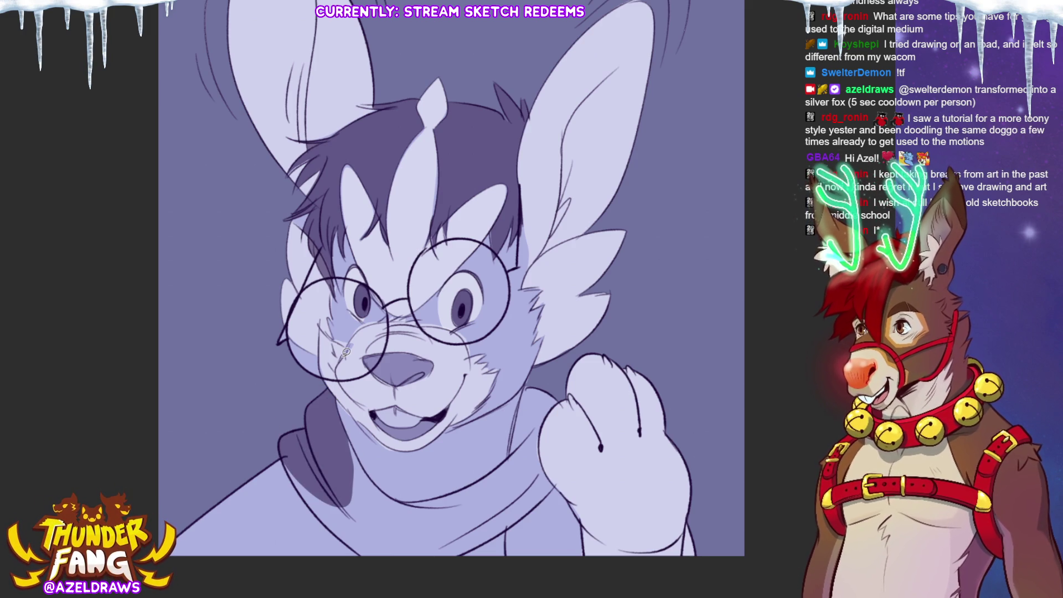
pyautogui.moveTo(350, 431)
pyautogui.mouseDown()
pyautogui.moveTo(363, 468)
pyautogui.moveTo(413, 501)
pyautogui.moveTo(510, 453)
pyautogui.moveTo(517, 404)
pyautogui.moveTo(556, 384)
pyautogui.moveTo(526, 462)
pyautogui.moveTo(391, 523)
pyautogui.moveTo(341, 485)
pyautogui.moveTo(323, 524)
pyautogui.moveTo(413, 530)
pyautogui.moveTo(415, 565)
pyautogui.moveTo(490, 539)
pyautogui.moveTo(557, 483)
pyautogui.moveTo(537, 429)
pyautogui.mouseUp()
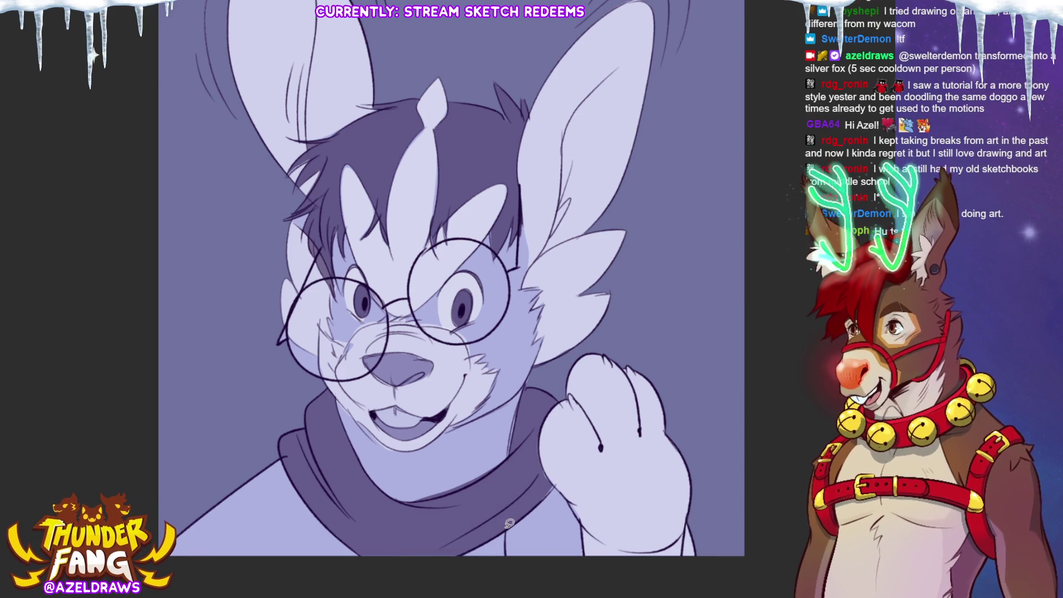
pyautogui.moveTo(509, 563)
pyautogui.mouseDown()
pyautogui.moveTo(512, 576)
pyautogui.moveTo(586, 573)
pyautogui.moveTo(579, 508)
pyautogui.mouseUp()
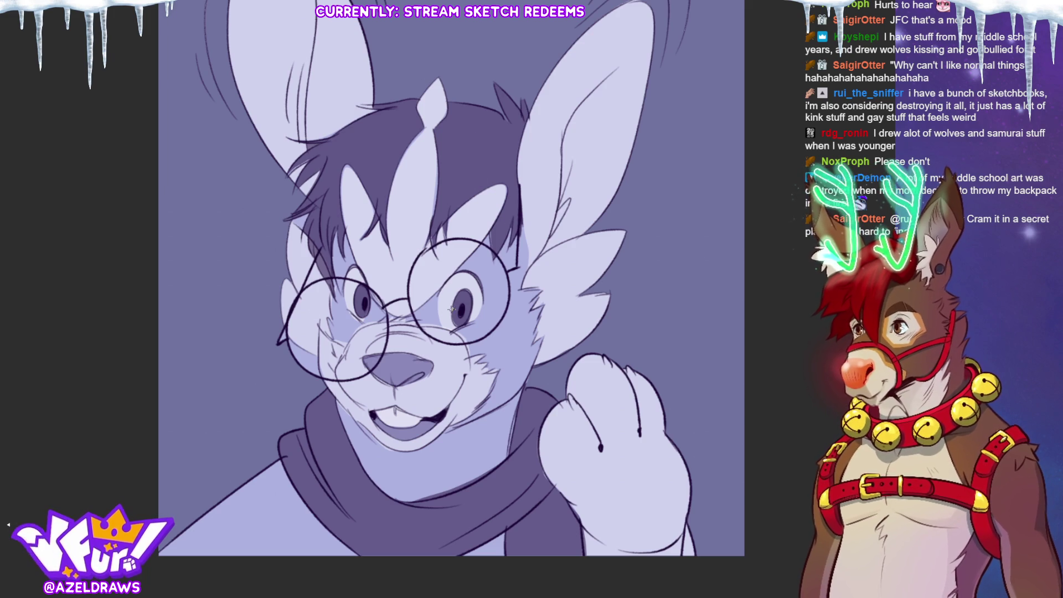
# - Dot a white catchlight into the rabbit's eye
pyautogui.click(354, 300)
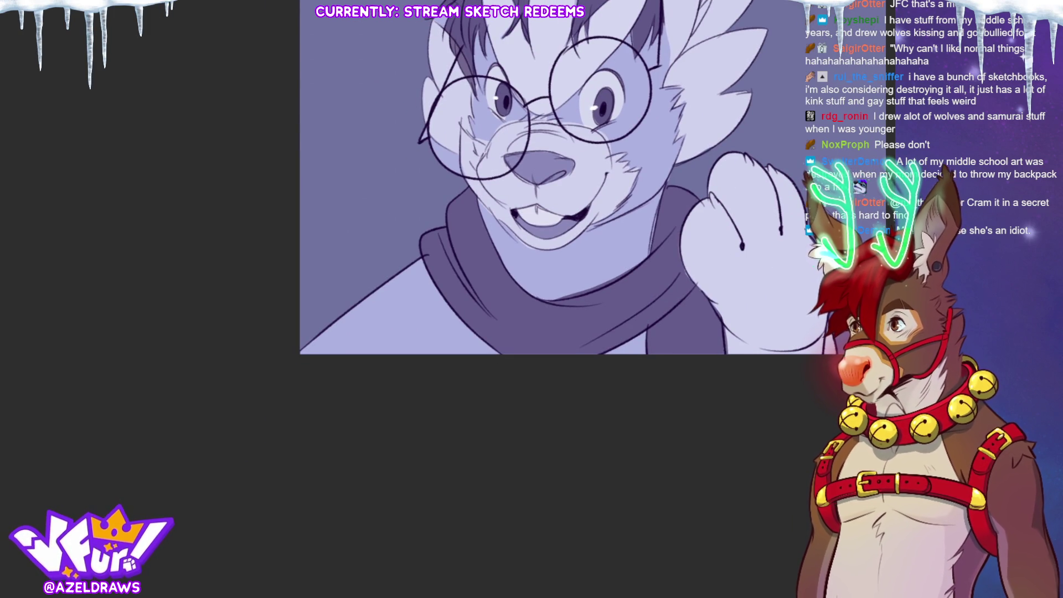
# - Sign AZELDRAWS bottom-left, draw motion marks by the paw, and add a cheek line
pyautogui.moveTo(317, 348)
pyautogui.mouseDown()
pyautogui.moveTo(381, 344)
pyautogui.moveTo(387, 352)
pyautogui.mouseUp()
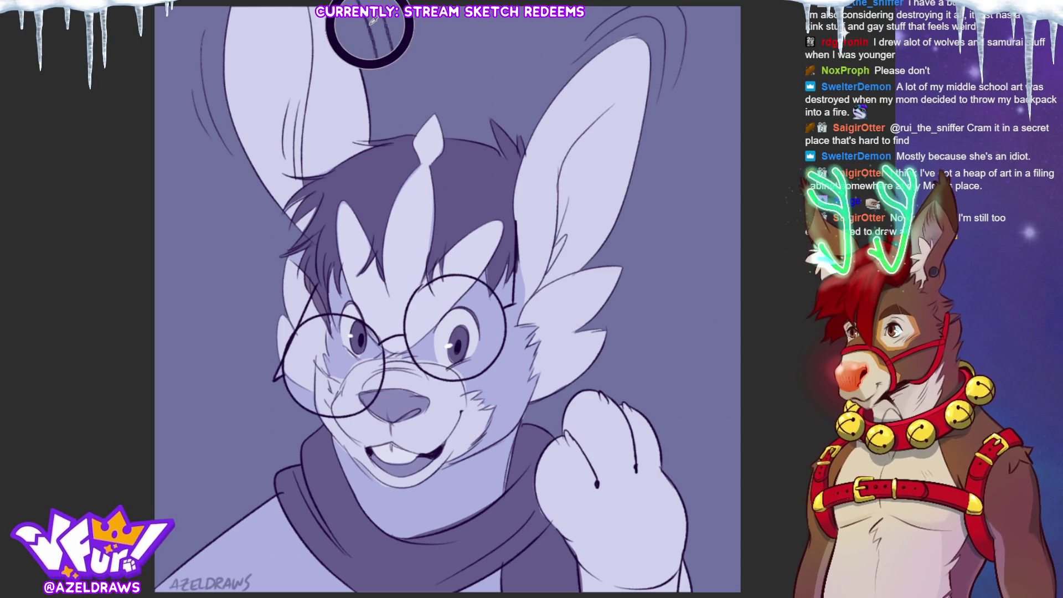
pyautogui.moveTo(620, 381)
pyautogui.mouseDown()
pyautogui.moveTo(634, 383)
pyautogui.moveTo(676, 460)
pyautogui.moveTo(666, 388)
pyautogui.moveTo(677, 414)
pyautogui.mouseUp()
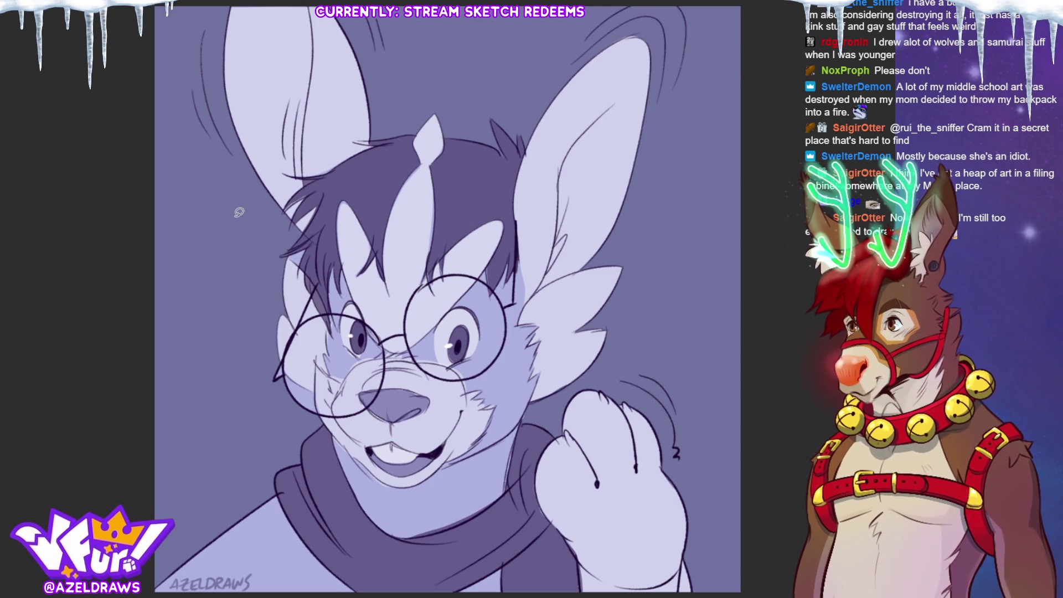
pyautogui.moveTo(320, 421)
pyautogui.mouseDown()
pyautogui.moveTo(318, 391)
pyautogui.moveTo(326, 431)
pyautogui.mouseUp()
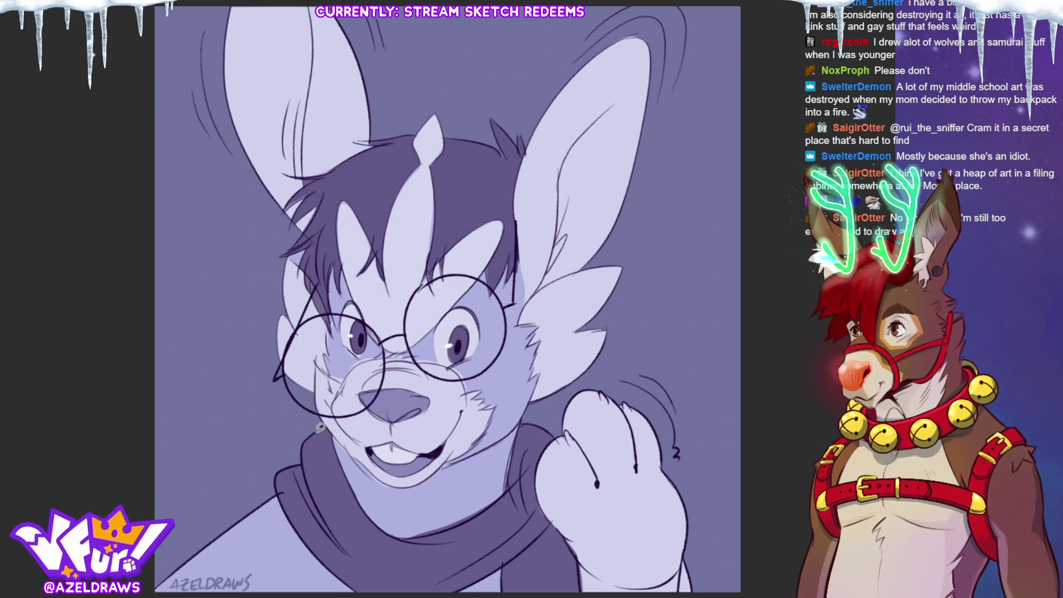
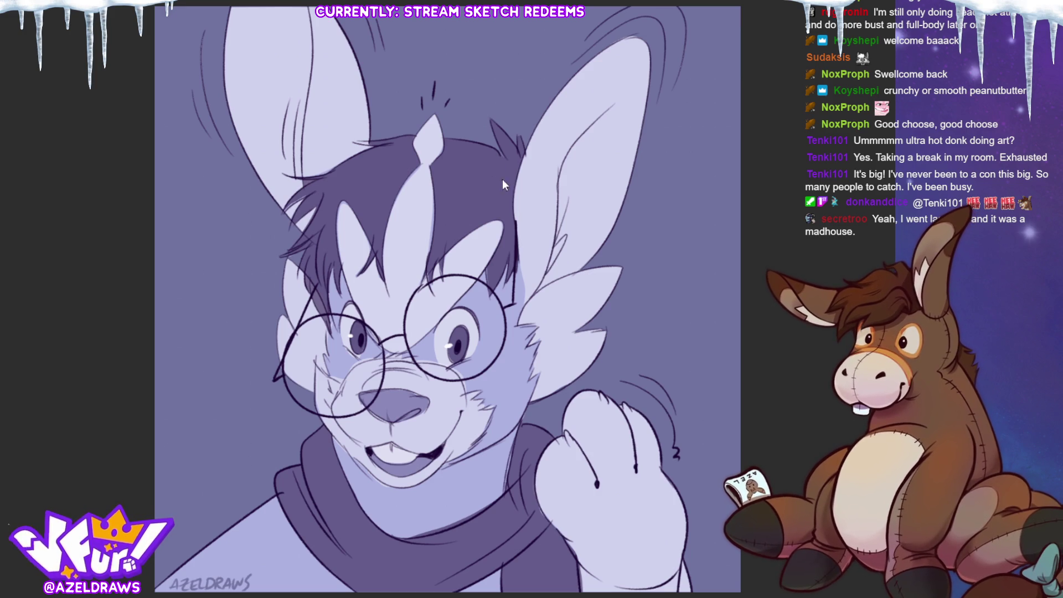
# - Start a blank new canvas with Ctrl+N and begin the rabbit's round head stroke
pyautogui.hotkey('ctrl', 'n')
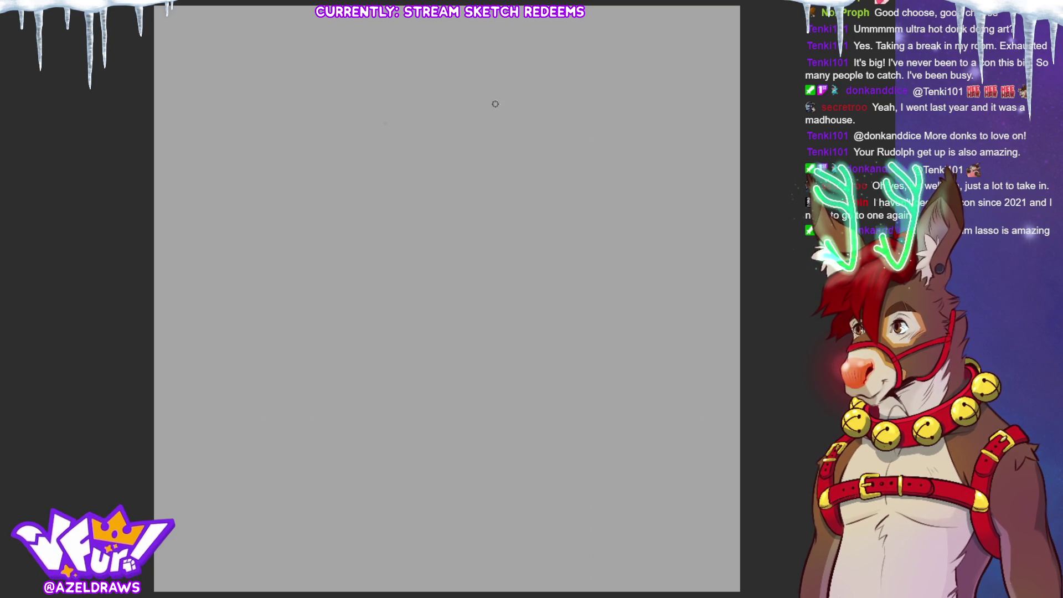
pyautogui.moveTo(499, 67)
pyautogui.mouseDown()
pyautogui.moveTo(527, 80)
pyautogui.moveTo(480, 79)
pyautogui.moveTo(485, 130)
pyautogui.moveTo(525, 65)
pyautogui.mouseUp()
# - Pencil a guideline across the head and a boxy cup shape beside it
pyautogui.moveTo(482, 105)
pyautogui.mouseDown()
pyautogui.moveTo(543, 96)
pyautogui.moveTo(523, 103)
pyautogui.moveTo(526, 128)
pyautogui.moveTo(548, 93)
pyautogui.moveTo(543, 134)
pyautogui.moveTo(545, 87)
pyautogui.moveTo(538, 95)
pyautogui.mouseUp()
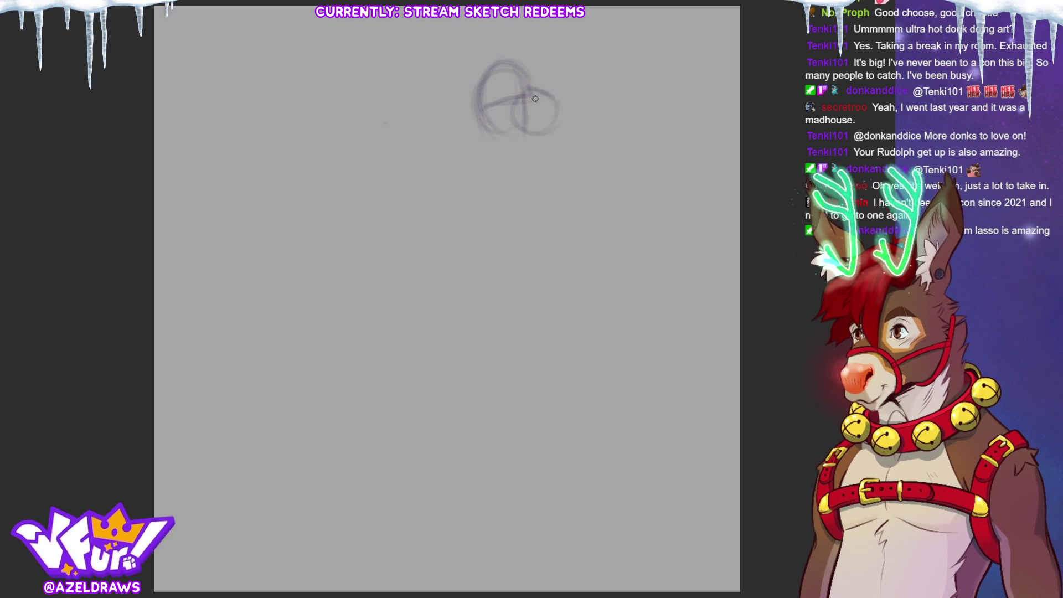
pyautogui.moveTo(550, 131)
pyautogui.mouseDown()
pyautogui.moveTo(578, 113)
pyautogui.moveTo(572, 154)
pyautogui.moveTo(590, 169)
pyautogui.mouseUp()
pyautogui.moveTo(582, 104)
pyautogui.mouseDown()
pyautogui.moveTo(596, 148)
pyautogui.moveTo(573, 165)
pyautogui.mouseUp()
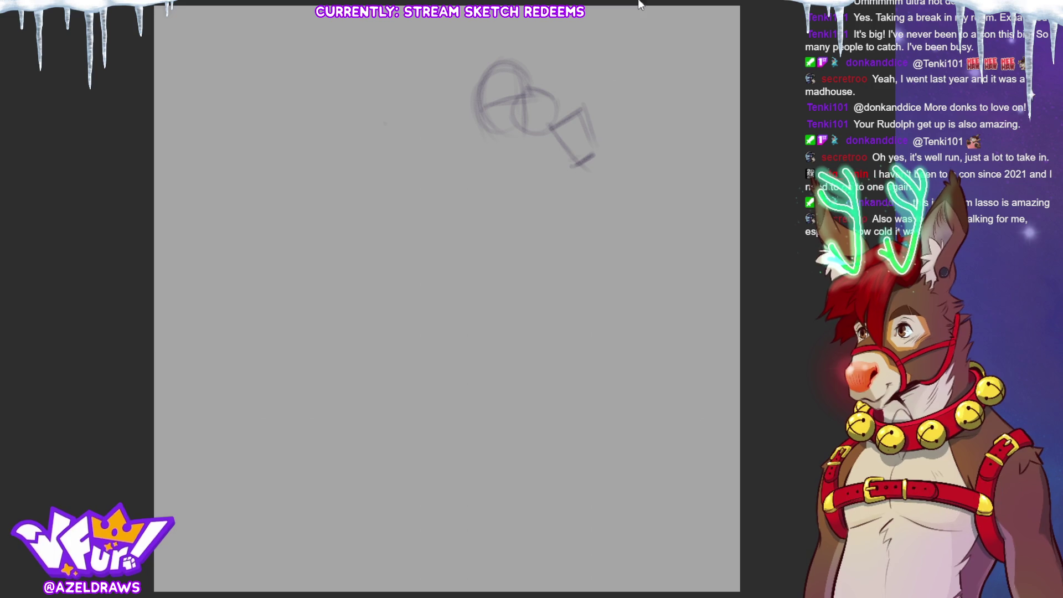
pyautogui.moveTo(600, 117)
pyautogui.mouseDown()
pyautogui.moveTo(582, 109)
pyautogui.moveTo(576, 137)
pyautogui.moveTo(592, 148)
pyautogui.moveTo(565, 160)
pyautogui.mouseUp()
pyautogui.moveTo(474, 86)
pyautogui.mouseDown()
pyautogui.moveTo(471, 20)
pyautogui.moveTo(487, 69)
pyautogui.moveTo(538, 20)
pyautogui.moveTo(533, 60)
pyautogui.mouseUp()
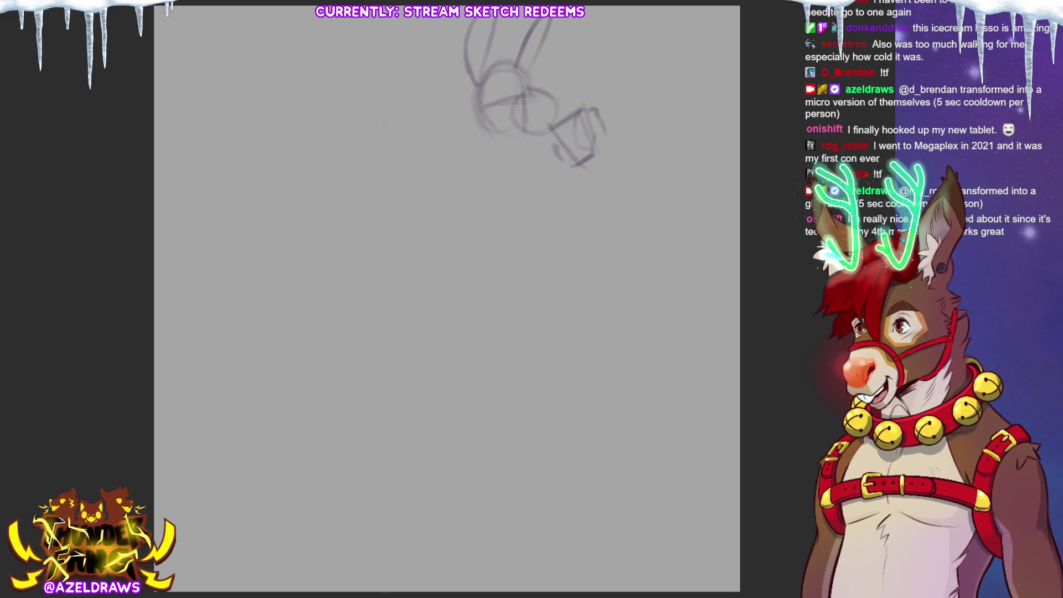
# - Move the rabbit sketch lower and scale it slightly larger
pyautogui.hotkey('ctrl', 't')
pyautogui.moveTo(493, 100); pyautogui.dragTo(493, 119)
pyautogui.press('Return')
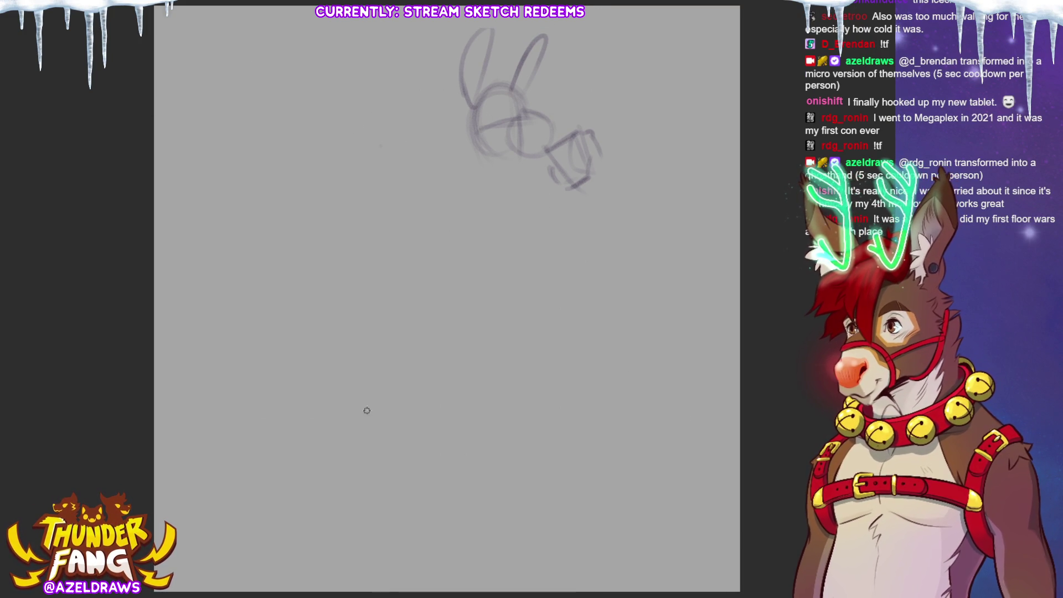
# - Sketch the head's left side and the curve beneath the head
pyautogui.moveTo(472, 138); pyautogui.dragTo(479, 171)
pyautogui.moveTo(466, 117); pyautogui.dragTo(493, 194)
pyautogui.moveTo(523, 155); pyautogui.dragTo(526, 176)
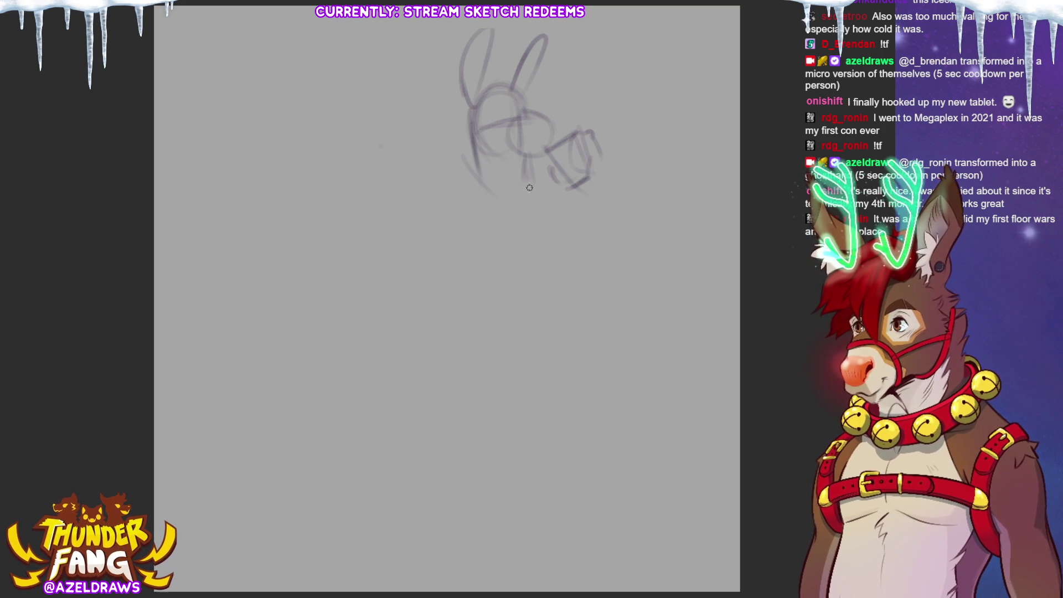
pyautogui.moveTo(464, 166)
pyautogui.mouseDown()
pyautogui.moveTo(493, 202)
pyautogui.moveTo(525, 191)
pyautogui.mouseUp()
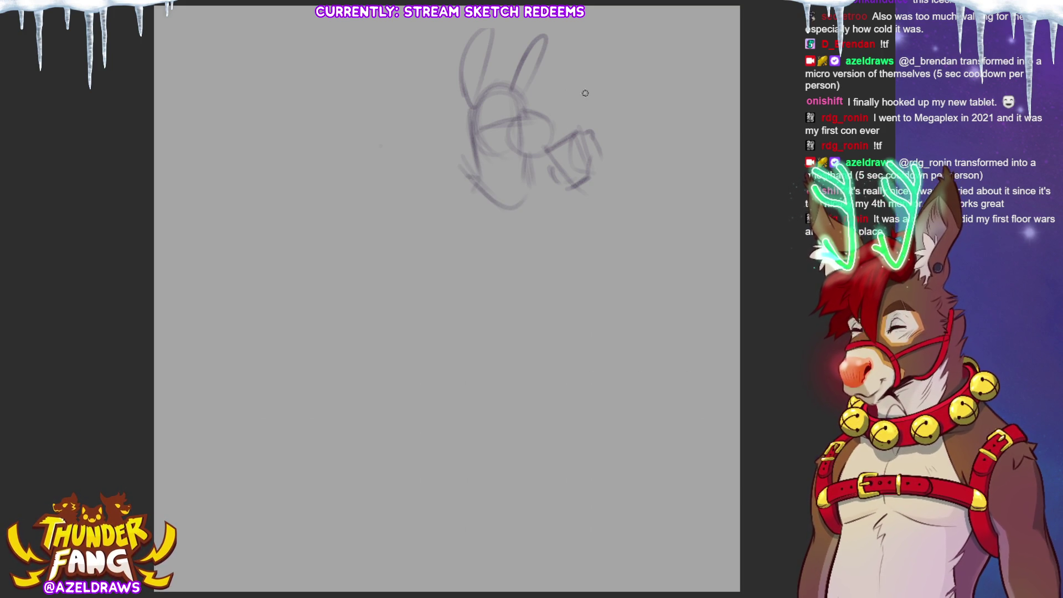
pyautogui.moveTo(475, 123)
pyautogui.mouseDown()
pyautogui.moveTo(446, 129)
pyautogui.moveTo(421, 169)
pyautogui.moveTo(420, 198)
pyautogui.moveTo(440, 216)
pyautogui.mouseUp()
pyautogui.moveTo(445, 151)
pyautogui.mouseDown()
pyautogui.moveTo(515, 174)
pyautogui.moveTo(548, 161)
pyautogui.moveTo(503, 178)
pyautogui.mouseUp()
# - Rough in the shoulders, arm line and long downward body lines
pyautogui.moveTo(471, 129)
pyautogui.mouseDown()
pyautogui.moveTo(441, 138)
pyautogui.moveTo(422, 168)
pyautogui.mouseUp()
pyautogui.moveTo(422, 166)
pyautogui.mouseDown()
pyautogui.moveTo(439, 182)
pyautogui.moveTo(427, 210)
pyautogui.moveTo(515, 222)
pyautogui.mouseUp()
pyautogui.moveTo(548, 191); pyautogui.dragTo(517, 217)
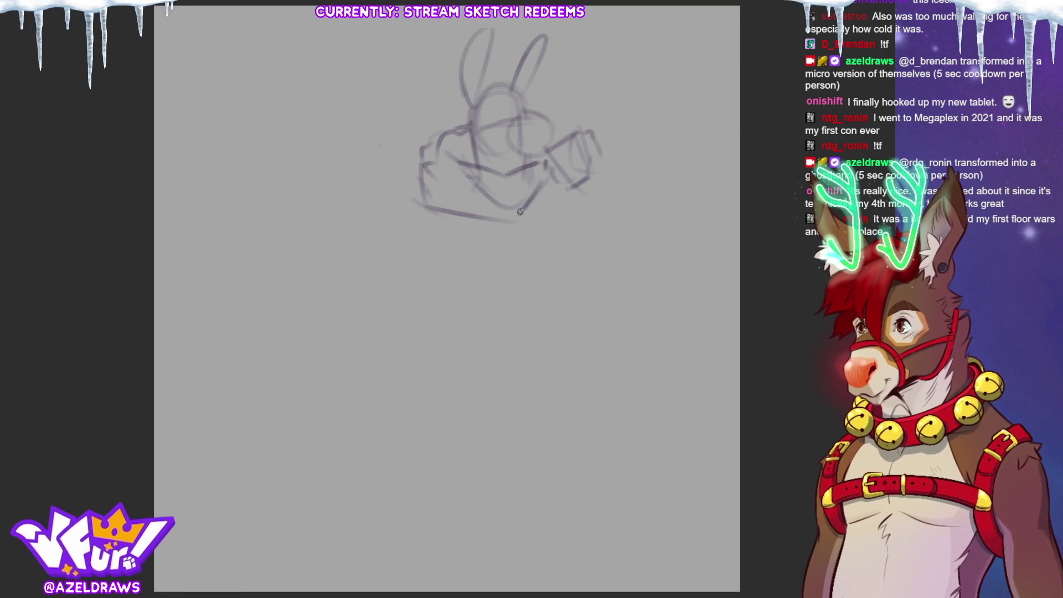
pyautogui.moveTo(460, 162); pyautogui.dragTo(510, 177)
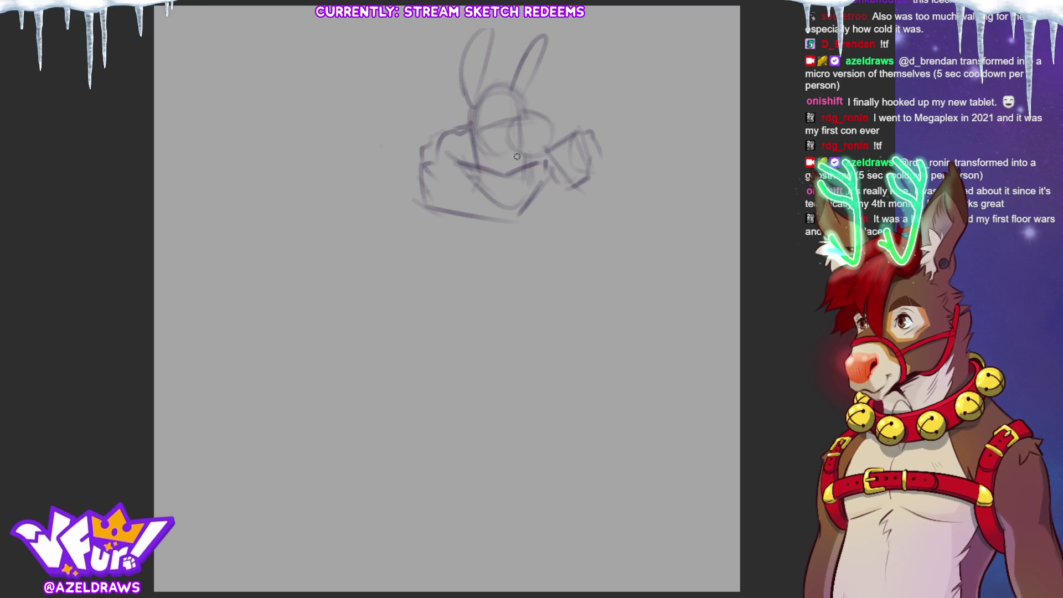
pyautogui.moveTo(464, 165)
pyautogui.mouseDown()
pyautogui.moveTo(441, 169)
pyautogui.moveTo(436, 198)
pyautogui.moveTo(502, 188)
pyautogui.moveTo(519, 202)
pyautogui.moveTo(549, 289)
pyautogui.mouseUp()
pyautogui.moveTo(551, 222)
pyautogui.mouseDown()
pyautogui.moveTo(552, 309)
pyautogui.moveTo(535, 301)
pyautogui.mouseUp()
pyautogui.moveTo(432, 222); pyautogui.dragTo(446, 282)
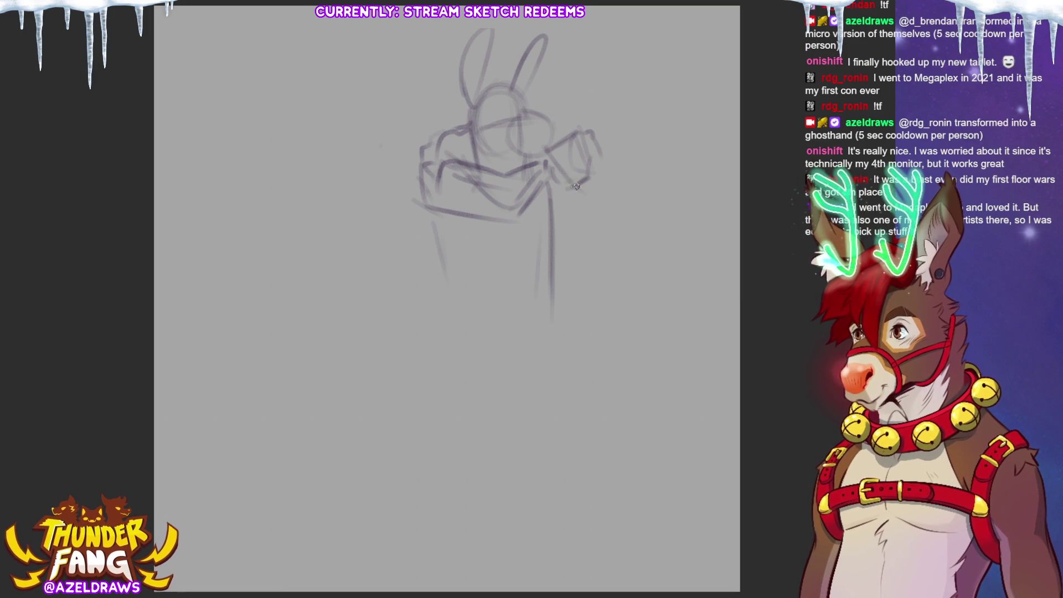
# - Outline the right arm and the hand holding the cup
pyautogui.moveTo(604, 166)
pyautogui.mouseDown()
pyautogui.moveTo(600, 189)
pyautogui.moveTo(630, 208)
pyautogui.moveTo(631, 268)
pyautogui.mouseUp()
pyautogui.moveTo(551, 267)
pyautogui.mouseDown()
pyautogui.moveTo(591, 285)
pyautogui.moveTo(629, 255)
pyautogui.mouseUp()
pyautogui.moveTo(584, 198)
pyautogui.mouseDown()
pyautogui.moveTo(565, 211)
pyautogui.moveTo(557, 241)
pyautogui.moveTo(606, 198)
pyautogui.mouseUp()
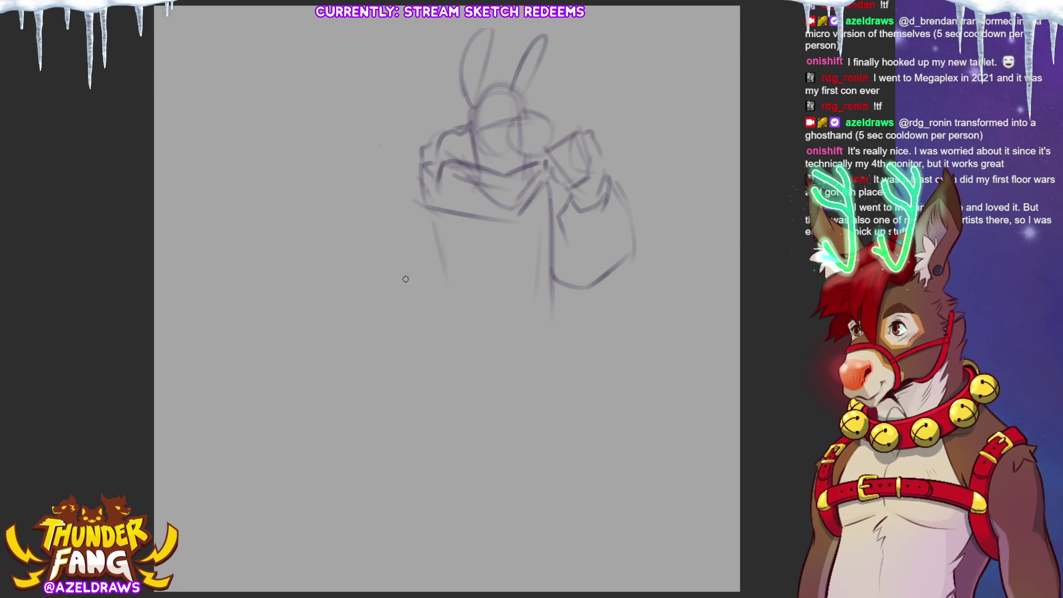
# - Draw the coat's left and right edges down to a curved hem
pyautogui.moveTo(419, 191); pyautogui.dragTo(397, 299)
pyautogui.moveTo(462, 207); pyautogui.dragTo(455, 276)
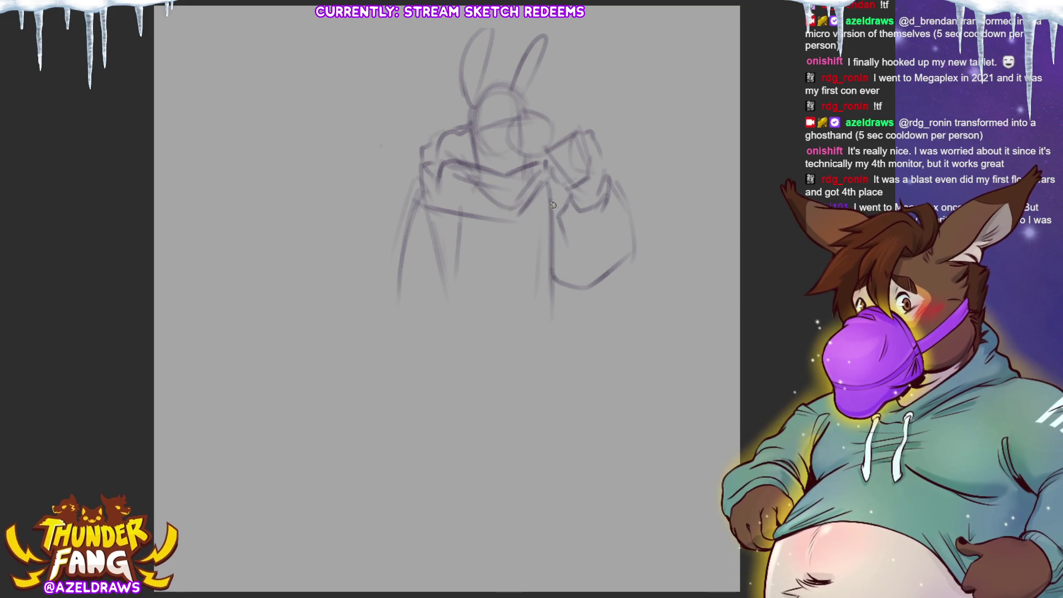
pyautogui.moveTo(433, 291); pyautogui.dragTo(524, 323)
pyautogui.moveTo(544, 294)
pyautogui.mouseDown()
pyautogui.moveTo(548, 328)
pyautogui.moveTo(556, 326)
pyautogui.mouseUp()
pyautogui.moveTo(520, 217); pyautogui.dragTo(524, 313)
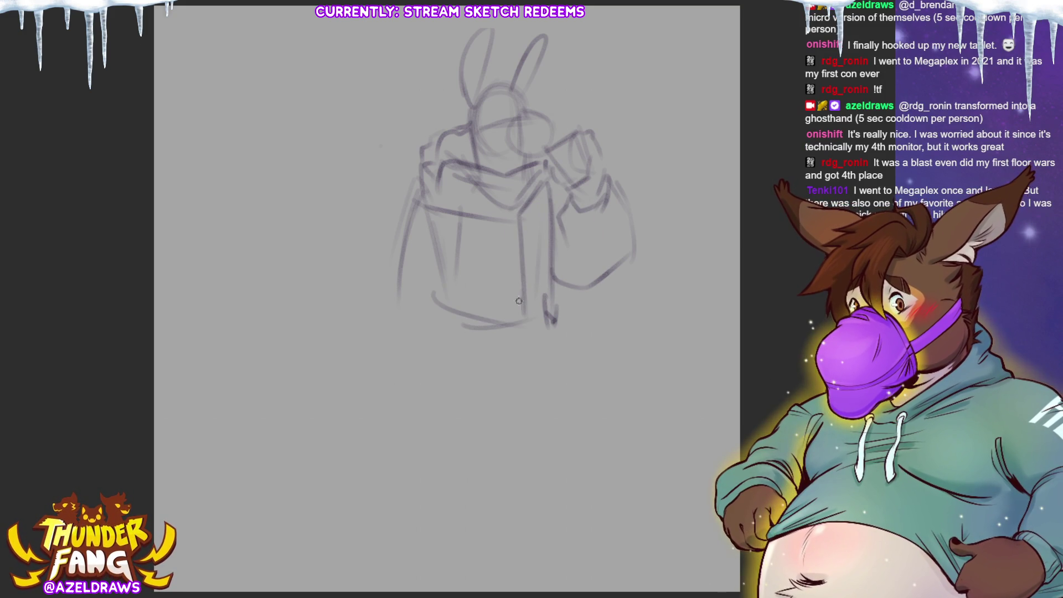
pyautogui.moveTo(428, 309)
pyautogui.mouseDown()
pyautogui.moveTo(415, 439)
pyautogui.moveTo(538, 458)
pyautogui.mouseUp()
pyautogui.moveTo(558, 327); pyautogui.dragTo(579, 407)
pyautogui.moveTo(578, 419)
pyautogui.mouseDown()
pyautogui.moveTo(538, 456)
pyautogui.moveTo(572, 403)
pyautogui.mouseUp()
pyautogui.moveTo(422, 187)
pyautogui.mouseDown()
pyautogui.moveTo(394, 216)
pyautogui.moveTo(391, 251)
pyautogui.moveTo(414, 315)
pyautogui.moveTo(453, 308)
pyautogui.moveTo(449, 320)
pyautogui.mouseUp()
# - Sketch the bent left arm, its hand and a pocket below it
pyautogui.moveTo(383, 295)
pyautogui.mouseDown()
pyautogui.moveTo(410, 252)
pyautogui.moveTo(450, 299)
pyautogui.mouseUp()
pyautogui.moveTo(421, 246); pyautogui.dragTo(449, 279)
pyautogui.moveTo(419, 200)
pyautogui.mouseDown()
pyautogui.moveTo(399, 304)
pyautogui.moveTo(401, 280)
pyautogui.mouseUp()
pyautogui.moveTo(399, 282)
pyautogui.mouseDown()
pyautogui.moveTo(432, 327)
pyautogui.moveTo(442, 265)
pyautogui.moveTo(460, 293)
pyautogui.mouseUp()
pyautogui.moveTo(471, 288)
pyautogui.mouseDown()
pyautogui.moveTo(451, 326)
pyautogui.moveTo(494, 308)
pyautogui.moveTo(491, 355)
pyautogui.mouseUp()
pyautogui.moveTo(425, 338)
pyautogui.mouseDown()
pyautogui.moveTo(437, 357)
pyautogui.moveTo(487, 367)
pyautogui.mouseUp()
pyautogui.moveTo(495, 319); pyautogui.dragTo(497, 368)
# - Mark a row of chest buttons, the front closing line and a darker collar
pyautogui.moveTo(548, 298); pyautogui.dragTo(551, 351)
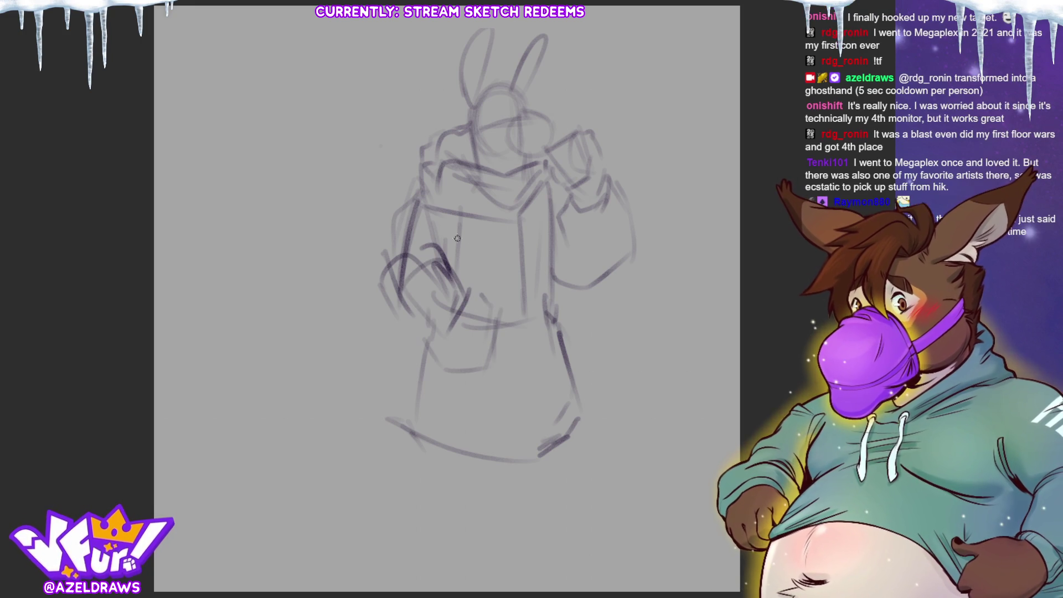
pyautogui.moveTo(503, 233); pyautogui.dragTo(536, 230)
pyautogui.moveTo(507, 264); pyautogui.dragTo(535, 261)
pyautogui.moveTo(507, 300); pyautogui.dragTo(536, 298)
pyautogui.moveTo(509, 333)
pyautogui.mouseDown()
pyautogui.moveTo(540, 331)
pyautogui.moveTo(526, 449)
pyautogui.mouseUp()
pyautogui.moveTo(508, 370); pyautogui.dragTo(542, 367)
pyautogui.moveTo(461, 157)
pyautogui.mouseDown()
pyautogui.moveTo(537, 164)
pyautogui.moveTo(524, 168)
pyautogui.moveTo(543, 186)
pyautogui.mouseUp()
pyautogui.moveTo(441, 194); pyautogui.dragTo(510, 214)
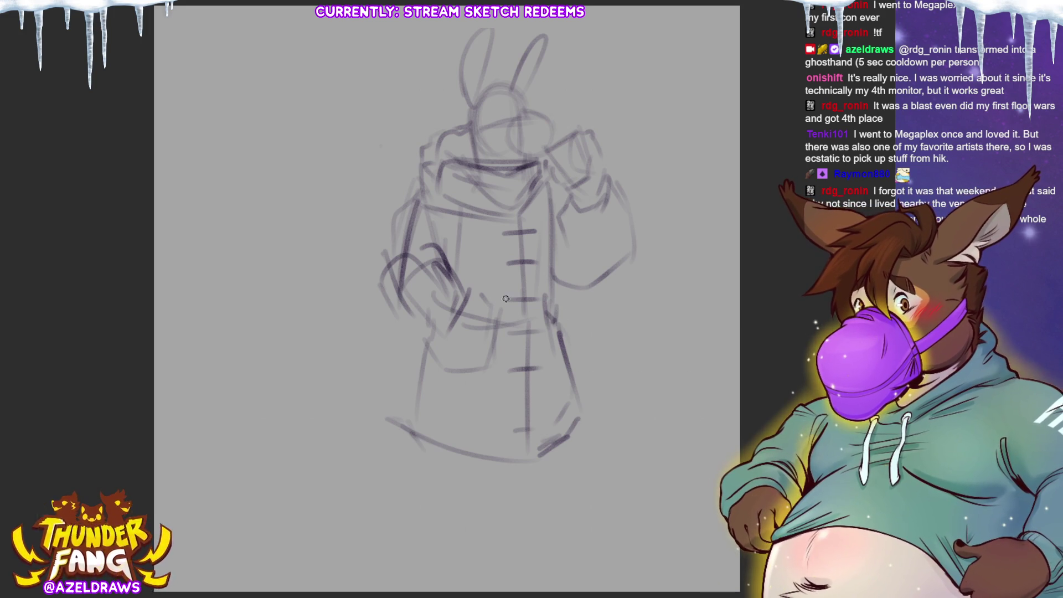
# - Transform the whole sketch, squashing it shorter from the bottom
pyautogui.hotkey('ctrl', 't')
pyautogui.moveTo(507, 462)
pyautogui.mouseDown()
pyautogui.moveTo(514, 412)
pyautogui.moveTo(535, 398)
pyautogui.mouseUp()
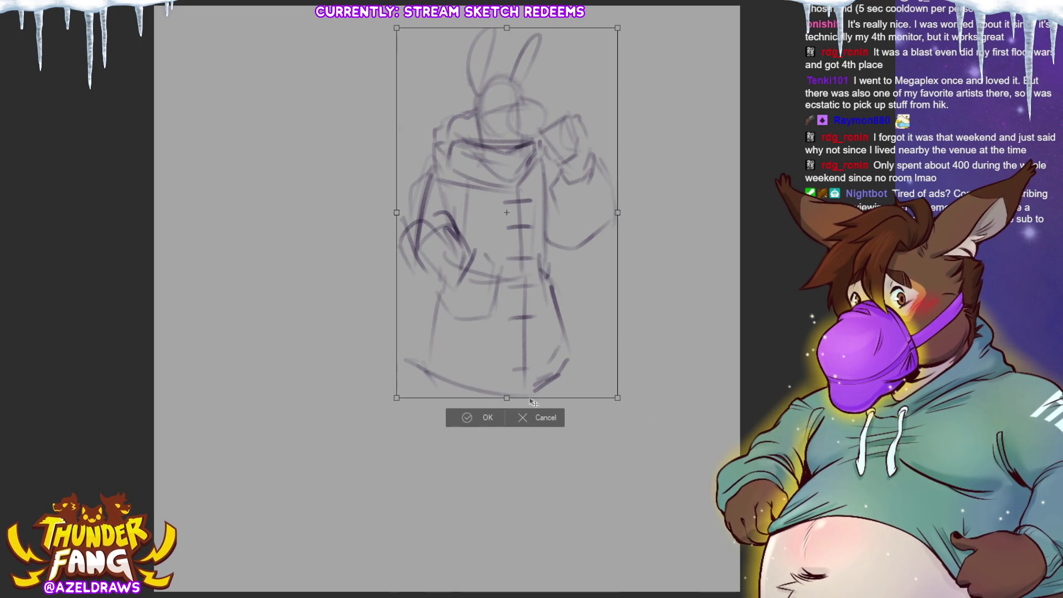
pyautogui.click(478, 418)
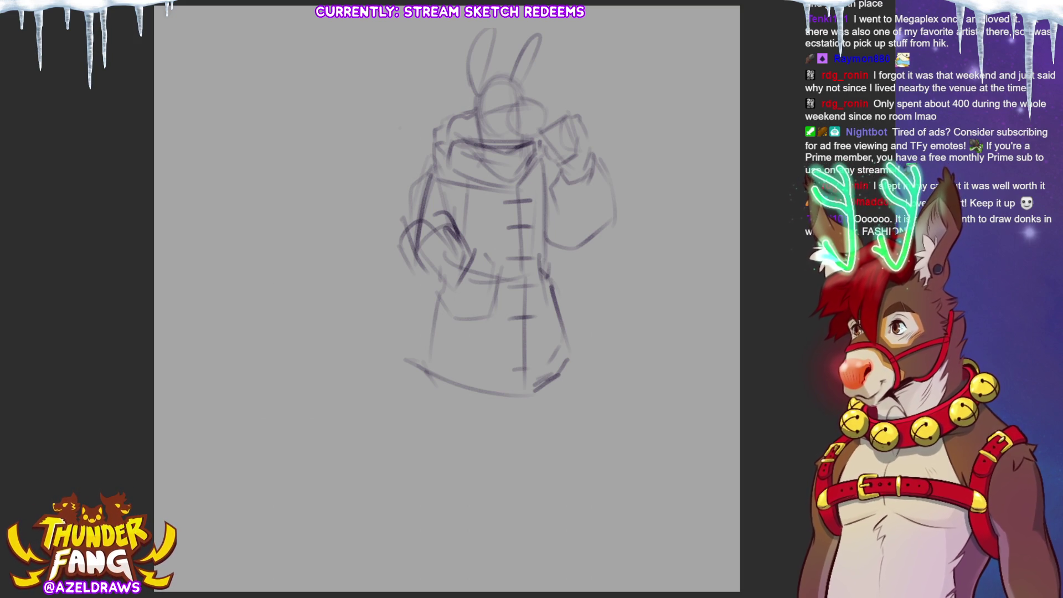
# - Reshape the rabbit's head between the ears and down the neck
pyautogui.moveTo(481, 83)
pyautogui.mouseDown()
pyautogui.moveTo(510, 54)
pyautogui.moveTo(545, 66)
pyautogui.moveTo(536, 90)
pyautogui.moveTo(545, 68)
pyautogui.moveTo(544, 105)
pyautogui.mouseUp()
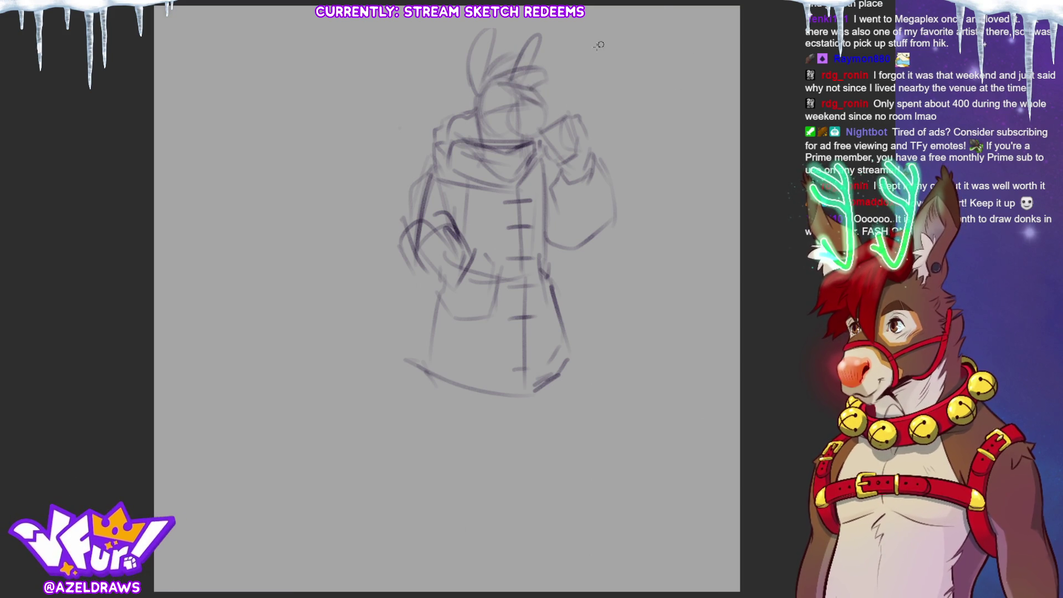
pyautogui.moveTo(530, 71); pyautogui.dragTo(556, 86)
pyautogui.moveTo(465, 92); pyautogui.dragTo(473, 136)
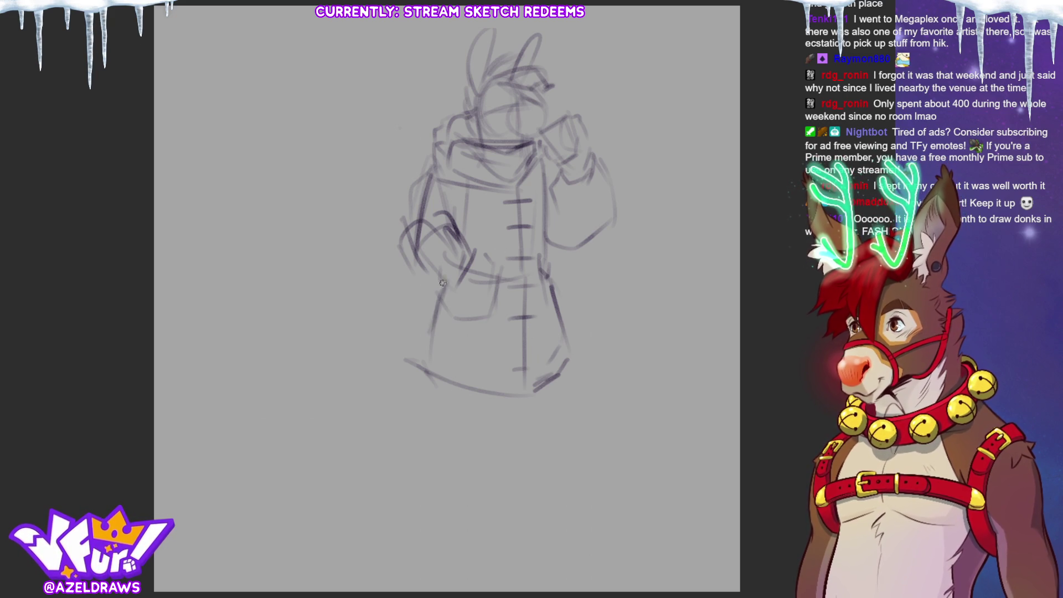
# - Erase the wide hem and redraw a shorter curved hem with stronger right edge
pyautogui.moveTo(419, 331)
pyautogui.mouseDown()
pyautogui.moveTo(460, 360)
pyautogui.moveTo(560, 342)
pyautogui.mouseUp()
pyautogui.press('e')
pyautogui.moveTo(435, 349)
pyautogui.mouseDown()
pyautogui.moveTo(423, 367)
pyautogui.moveTo(567, 364)
pyautogui.moveTo(417, 351)
pyautogui.moveTo(571, 342)
pyautogui.mouseUp()
pyautogui.press('e')
pyautogui.moveTo(437, 289)
pyautogui.mouseDown()
pyautogui.moveTo(423, 339)
pyautogui.moveTo(457, 351)
pyautogui.moveTo(567, 326)
pyautogui.mouseUp()
pyautogui.moveTo(556, 262)
pyautogui.mouseDown()
pyautogui.moveTo(562, 339)
pyautogui.moveTo(558, 325)
pyautogui.mouseUp()
pyautogui.moveTo(543, 174); pyautogui.dragTo(560, 334)
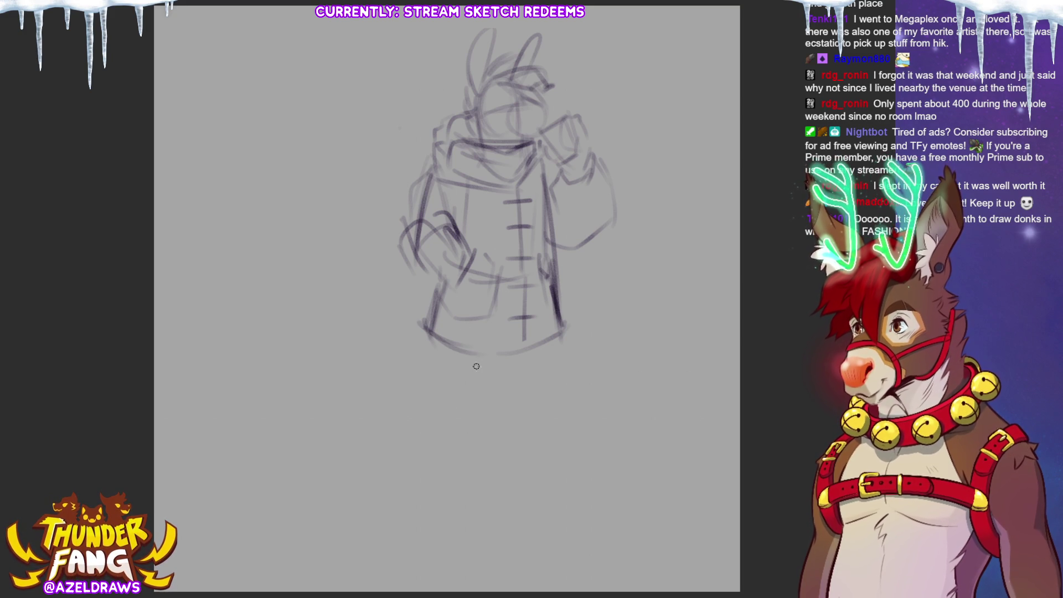
# - Start two leg lines below the hem and refine the coat's waist and right side
pyautogui.moveTo(446, 323); pyautogui.dragTo(474, 406)
pyautogui.moveTo(512, 299); pyautogui.dragTo(515, 412)
pyautogui.moveTo(494, 268); pyautogui.dragTo(527, 271)
pyautogui.moveTo(532, 267); pyautogui.dragTo(556, 313)
pyautogui.moveTo(467, 275); pyautogui.dragTo(492, 293)
pyautogui.moveTo(492, 313)
pyautogui.mouseDown()
pyautogui.moveTo(530, 294)
pyautogui.moveTo(552, 357)
pyautogui.mouseUp()
pyautogui.moveTo(543, 294)
pyautogui.mouseDown()
pyautogui.moveTo(554, 346)
pyautogui.moveTo(536, 396)
pyautogui.mouseUp()
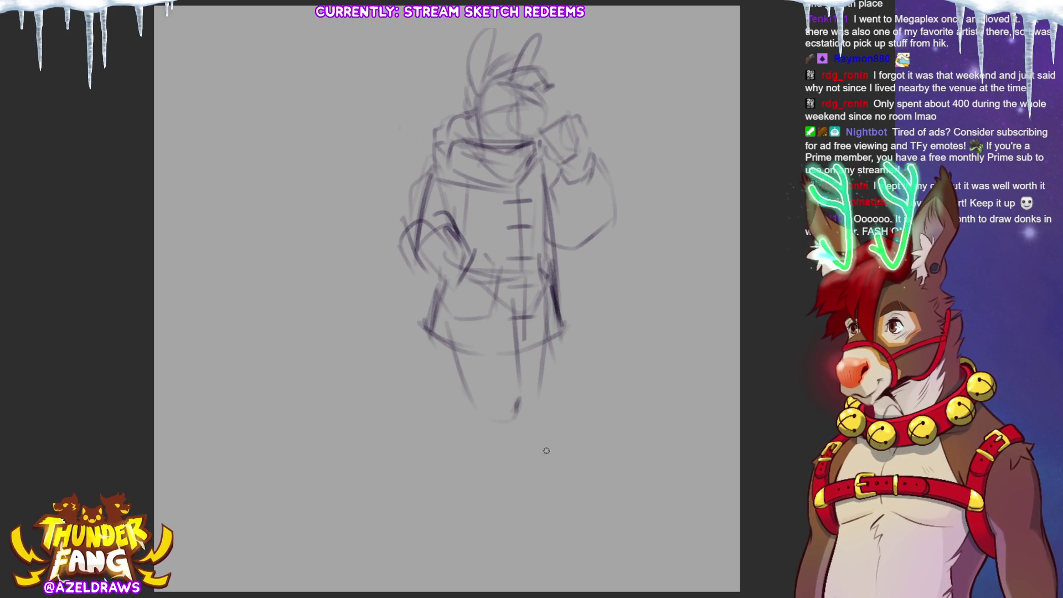
# - Sketch the lower legs and block in a foot at the bottom
pyautogui.moveTo(472, 415); pyautogui.dragTo(498, 503)
pyautogui.moveTo(516, 401); pyautogui.dragTo(531, 487)
pyautogui.moveTo(467, 416)
pyautogui.mouseDown()
pyautogui.moveTo(485, 482)
pyautogui.moveTo(532, 487)
pyautogui.mouseUp()
pyautogui.moveTo(495, 516); pyautogui.dragTo(530, 504)
pyautogui.moveTo(534, 480)
pyautogui.mouseDown()
pyautogui.moveTo(544, 490)
pyautogui.moveTo(517, 515)
pyautogui.mouseUp()
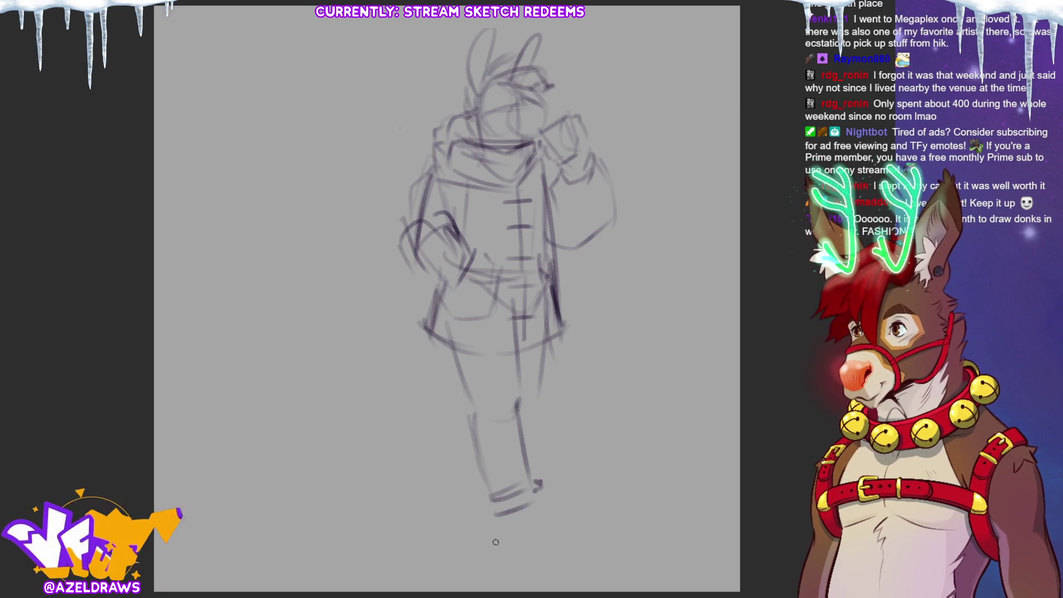
# - Add the coat's front opening lines and redraw the curved hem
pyautogui.moveTo(490, 181); pyautogui.dragTo(488, 219)
pyautogui.moveTo(530, 176); pyautogui.dragTo(531, 219)
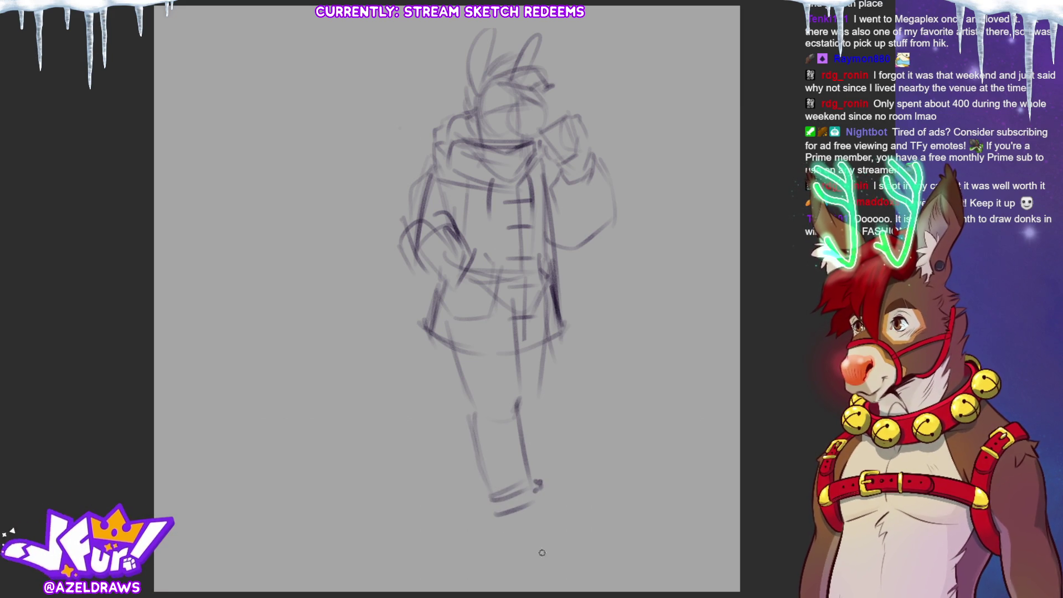
pyautogui.moveTo(424, 332)
pyautogui.mouseDown()
pyautogui.moveTo(547, 350)
pyautogui.moveTo(560, 332)
pyautogui.mouseUp()
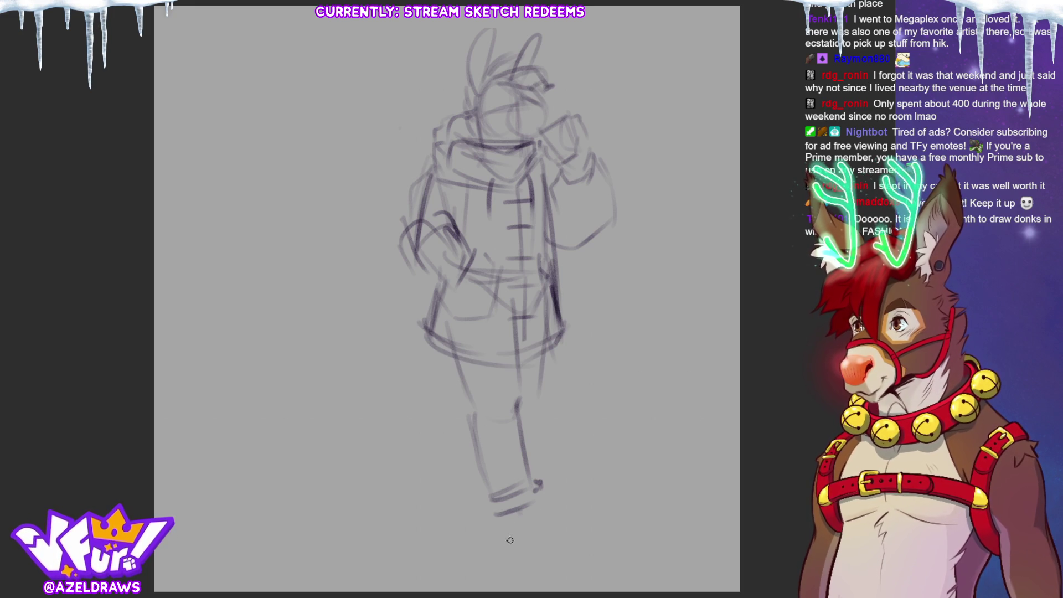
# - Draw the boots with toes, soles and ankle cuffs, undoing a stray round shape
pyautogui.moveTo(491, 497)
pyautogui.mouseDown()
pyautogui.moveTo(502, 551)
pyautogui.moveTo(548, 507)
pyautogui.mouseUp()
pyautogui.moveTo(515, 553)
pyautogui.mouseDown()
pyautogui.moveTo(578, 520)
pyautogui.moveTo(512, 562)
pyautogui.moveTo(585, 547)
pyautogui.moveTo(580, 532)
pyautogui.mouseUp()
pyautogui.moveTo(493, 515)
pyautogui.mouseDown()
pyautogui.moveTo(487, 501)
pyautogui.moveTo(504, 548)
pyautogui.mouseUp()
pyautogui.moveTo(523, 486)
pyautogui.mouseDown()
pyautogui.moveTo(538, 505)
pyautogui.moveTo(523, 465)
pyautogui.moveTo(534, 469)
pyautogui.moveTo(482, 501)
pyautogui.moveTo(510, 564)
pyautogui.moveTo(576, 558)
pyautogui.moveTo(532, 532)
pyautogui.moveTo(564, 490)
pyautogui.mouseUp()
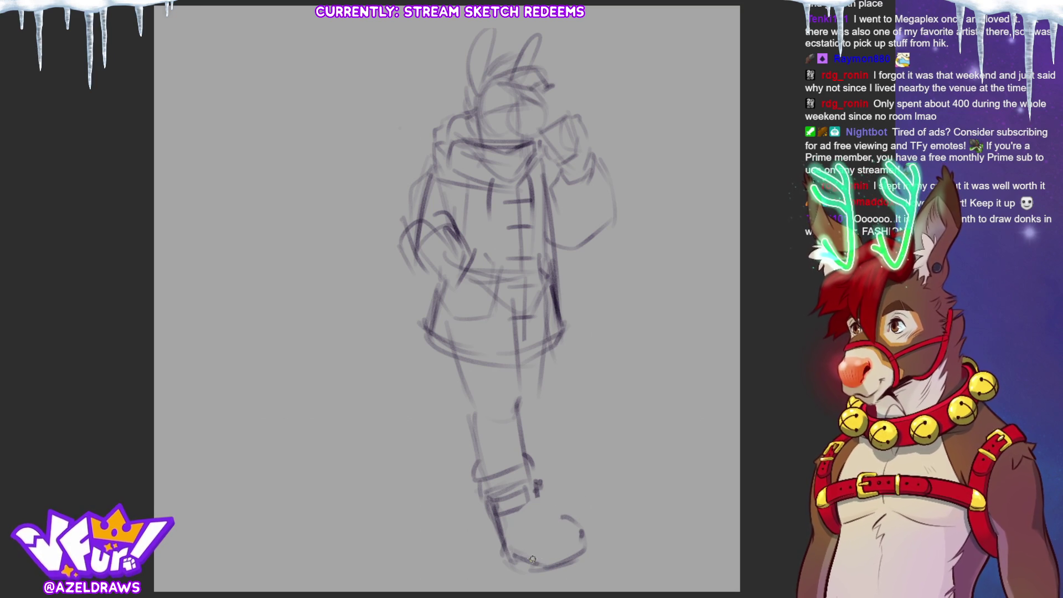
pyautogui.moveTo(493, 538)
pyautogui.mouseDown()
pyautogui.moveTo(502, 558)
pyautogui.moveTo(509, 546)
pyautogui.moveTo(535, 555)
pyautogui.mouseUp()
pyautogui.moveTo(545, 548)
pyautogui.mouseDown()
pyautogui.moveTo(580, 529)
pyautogui.moveTo(526, 550)
pyautogui.mouseUp()
pyautogui.moveTo(536, 490); pyautogui.dragTo(553, 521)
pyautogui.moveTo(541, 338)
pyautogui.mouseDown()
pyautogui.moveTo(525, 421)
pyautogui.moveTo(439, 478)
pyautogui.moveTo(422, 519)
pyautogui.moveTo(457, 537)
pyautogui.moveTo(488, 503)
pyautogui.mouseUp()
pyautogui.moveTo(443, 529); pyautogui.dragTo(481, 516)
pyautogui.moveTo(430, 529); pyautogui.dragTo(457, 554)
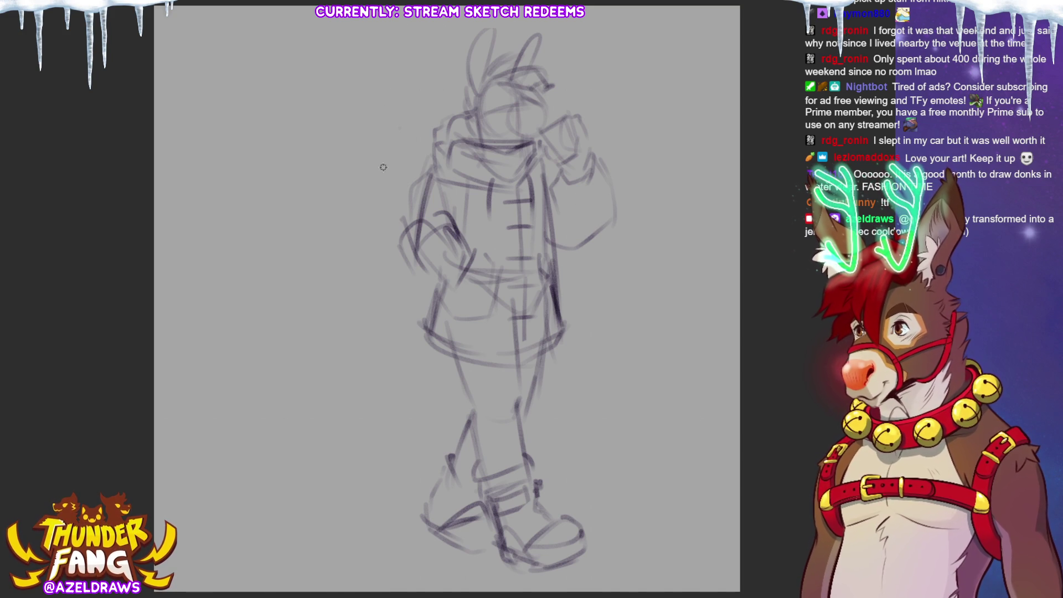
pyautogui.moveTo(360, 150)
pyautogui.mouseDown()
pyautogui.moveTo(376, 144)
pyautogui.moveTo(394, 191)
pyautogui.moveTo(388, 137)
pyautogui.moveTo(366, 183)
pyautogui.mouseUp()
pyautogui.hotkey('ctrl', 'z')
pyautogui.hotkey('ctrl', 'z')
pyautogui.hotkey('ctrl', 'z')
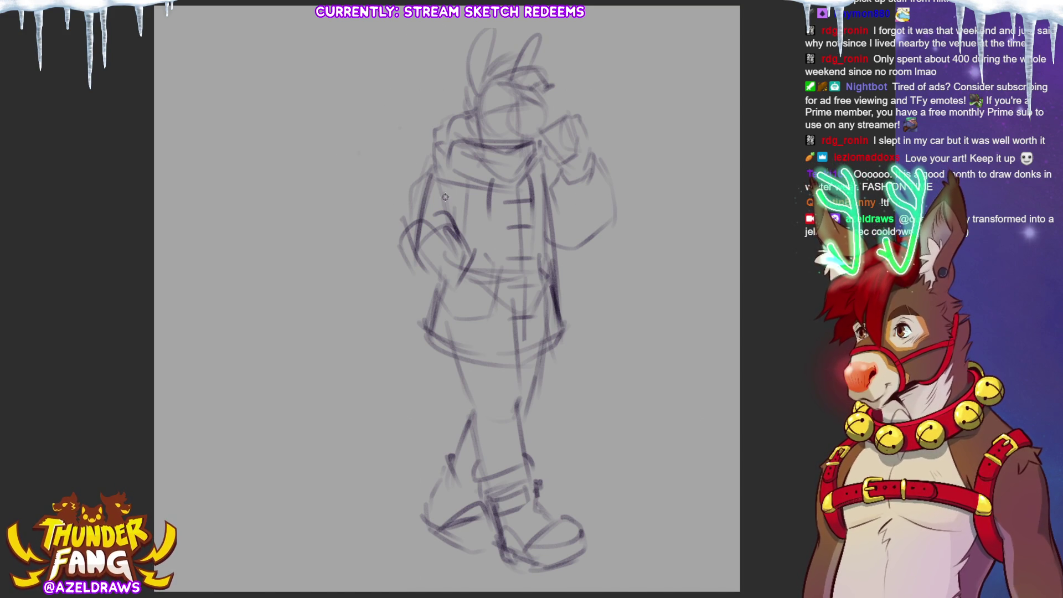
# - Sketch a small round head with two ears and hatching on the rabbit's left shoulder
pyautogui.moveTo(452, 222); pyautogui.dragTo(411, 195)
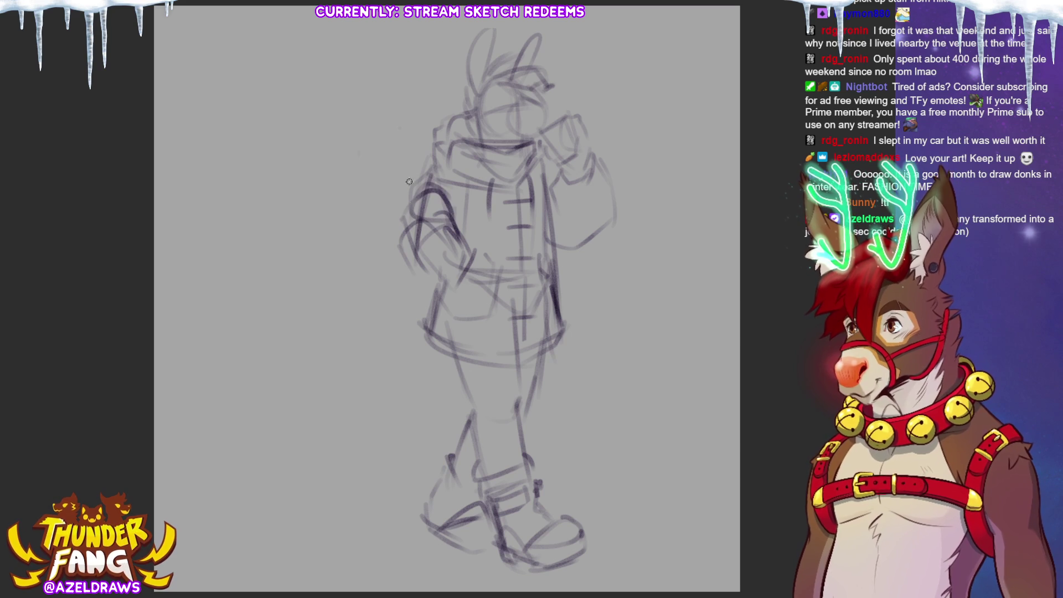
pyautogui.moveTo(442, 147)
pyautogui.mouseDown()
pyautogui.moveTo(372, 154)
pyautogui.moveTo(398, 203)
pyautogui.moveTo(361, 185)
pyautogui.moveTo(433, 176)
pyautogui.moveTo(390, 139)
pyautogui.moveTo(404, 179)
pyautogui.moveTo(426, 179)
pyautogui.moveTo(399, 213)
pyautogui.moveTo(426, 186)
pyautogui.moveTo(437, 197)
pyautogui.mouseUp()
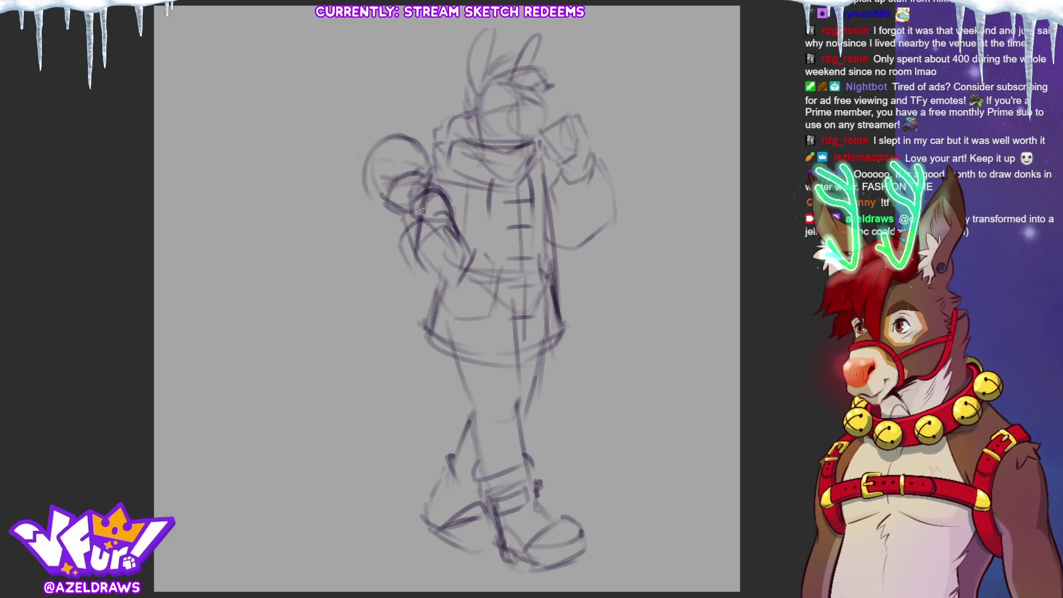
pyautogui.moveTo(346, 158)
pyautogui.mouseDown()
pyautogui.moveTo(351, 119)
pyautogui.moveTo(374, 141)
pyautogui.mouseUp()
pyautogui.moveTo(403, 137); pyautogui.dragTo(434, 126)
pyautogui.moveTo(380, 155)
pyautogui.mouseDown()
pyautogui.moveTo(411, 171)
pyautogui.moveTo(423, 137)
pyautogui.moveTo(443, 152)
pyautogui.moveTo(399, 160)
pyautogui.moveTo(415, 133)
pyautogui.moveTo(374, 138)
pyautogui.moveTo(354, 175)
pyautogui.moveTo(415, 127)
pyautogui.moveTo(360, 106)
pyautogui.moveTo(407, 122)
pyautogui.mouseUp()
pyautogui.moveTo(346, 132)
pyautogui.mouseDown()
pyautogui.moveTo(342, 181)
pyautogui.moveTo(353, 199)
pyautogui.moveTo(344, 186)
pyautogui.moveTo(340, 198)
pyautogui.mouseUp()
pyautogui.moveTo(344, 188)
pyautogui.mouseDown()
pyautogui.moveTo(387, 214)
pyautogui.moveTo(419, 214)
pyautogui.moveTo(443, 188)
pyautogui.moveTo(410, 211)
pyautogui.mouseUp()
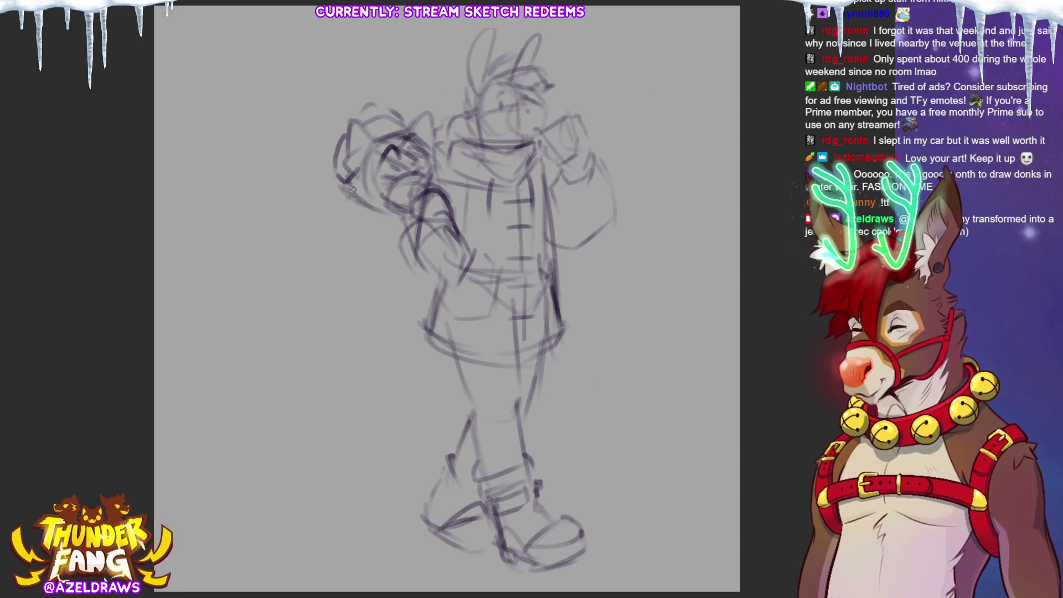
pyautogui.moveTo(340, 199)
pyautogui.mouseDown()
pyautogui.moveTo(393, 249)
pyautogui.moveTo(420, 222)
pyautogui.mouseUp()
# - Outline the companion's body below the left sleeve with inner detail lines
pyautogui.moveTo(347, 221)
pyautogui.mouseDown()
pyautogui.moveTo(398, 253)
pyautogui.moveTo(425, 242)
pyautogui.mouseUp()
pyautogui.moveTo(364, 194)
pyautogui.mouseDown()
pyautogui.moveTo(424, 202)
pyautogui.moveTo(393, 219)
pyautogui.moveTo(408, 244)
pyautogui.mouseUp()
pyautogui.moveTo(346, 216)
pyautogui.mouseDown()
pyautogui.moveTo(329, 231)
pyautogui.moveTo(395, 259)
pyautogui.moveTo(399, 317)
pyautogui.mouseUp()
pyautogui.moveTo(409, 244)
pyautogui.mouseDown()
pyautogui.moveTo(434, 305)
pyautogui.moveTo(405, 327)
pyautogui.moveTo(368, 271)
pyautogui.moveTo(355, 315)
pyautogui.moveTo(392, 314)
pyautogui.mouseUp()
pyautogui.moveTo(349, 258)
pyautogui.mouseDown()
pyautogui.moveTo(371, 248)
pyautogui.moveTo(360, 302)
pyautogui.mouseUp()
pyautogui.moveTo(387, 256); pyautogui.dragTo(381, 290)
pyautogui.moveTo(363, 299); pyautogui.dragTo(382, 293)
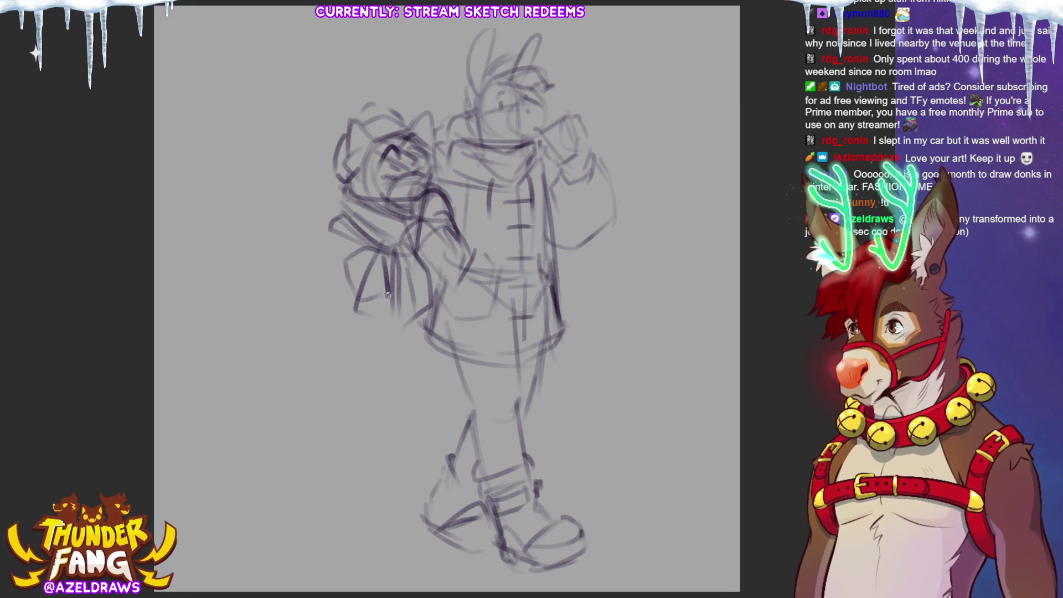
# - Shape the body's top, left edge and curved draping bottom
pyautogui.moveTo(340, 240)
pyautogui.mouseDown()
pyautogui.moveTo(383, 228)
pyautogui.moveTo(335, 248)
pyautogui.moveTo(383, 227)
pyautogui.mouseUp()
pyautogui.moveTo(378, 236); pyautogui.dragTo(385, 252)
pyautogui.moveTo(359, 213)
pyautogui.mouseDown()
pyautogui.moveTo(366, 263)
pyautogui.moveTo(386, 254)
pyautogui.mouseUp()
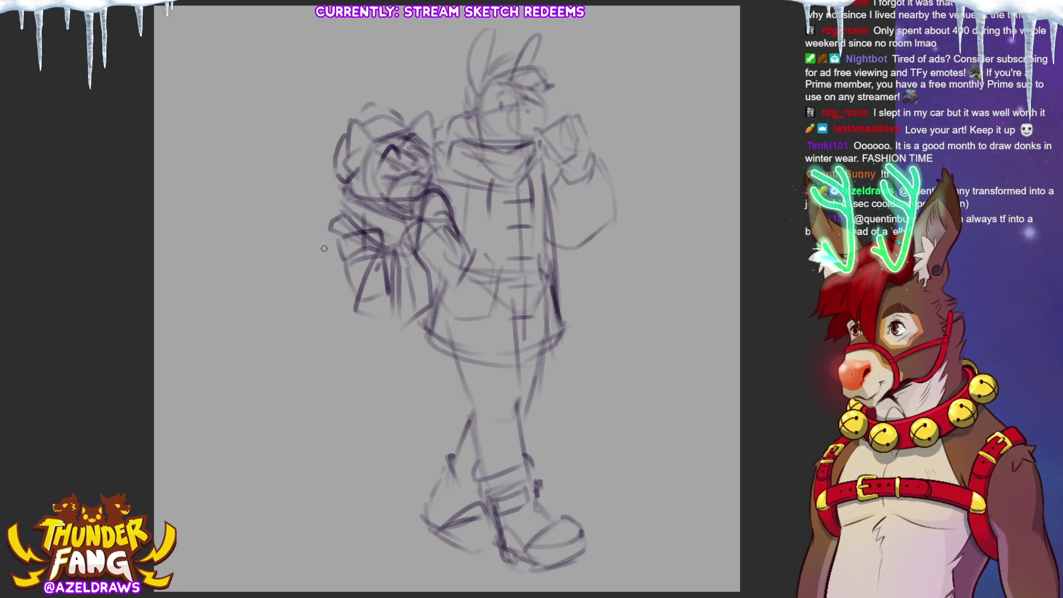
pyautogui.moveTo(322, 237)
pyautogui.mouseDown()
pyautogui.moveTo(331, 279)
pyautogui.moveTo(328, 229)
pyautogui.moveTo(339, 220)
pyautogui.mouseUp()
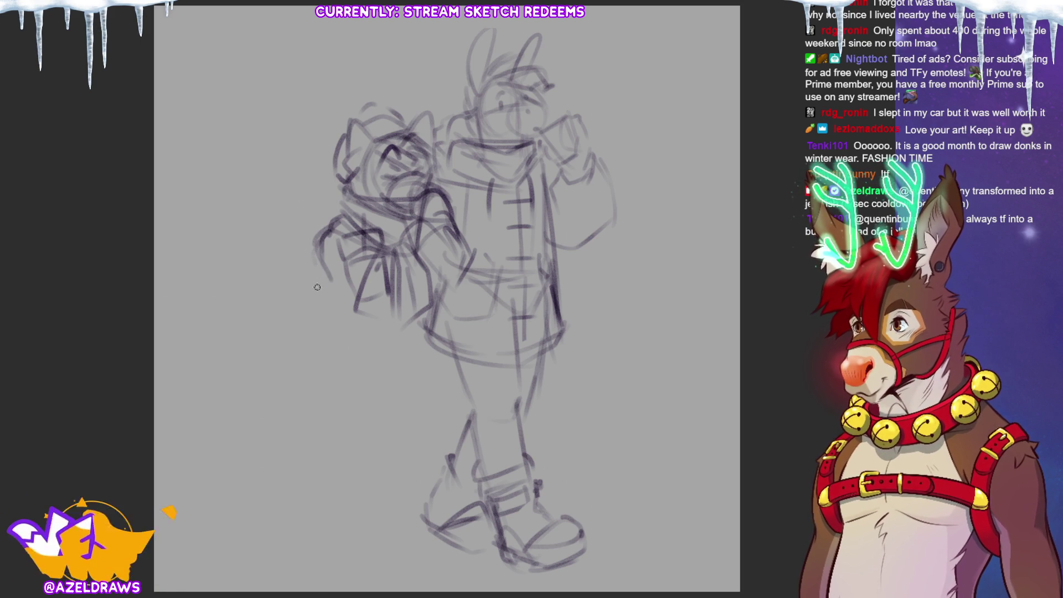
pyautogui.moveTo(316, 267)
pyautogui.mouseDown()
pyautogui.moveTo(328, 278)
pyautogui.moveTo(309, 293)
pyautogui.moveTo(336, 327)
pyautogui.mouseUp()
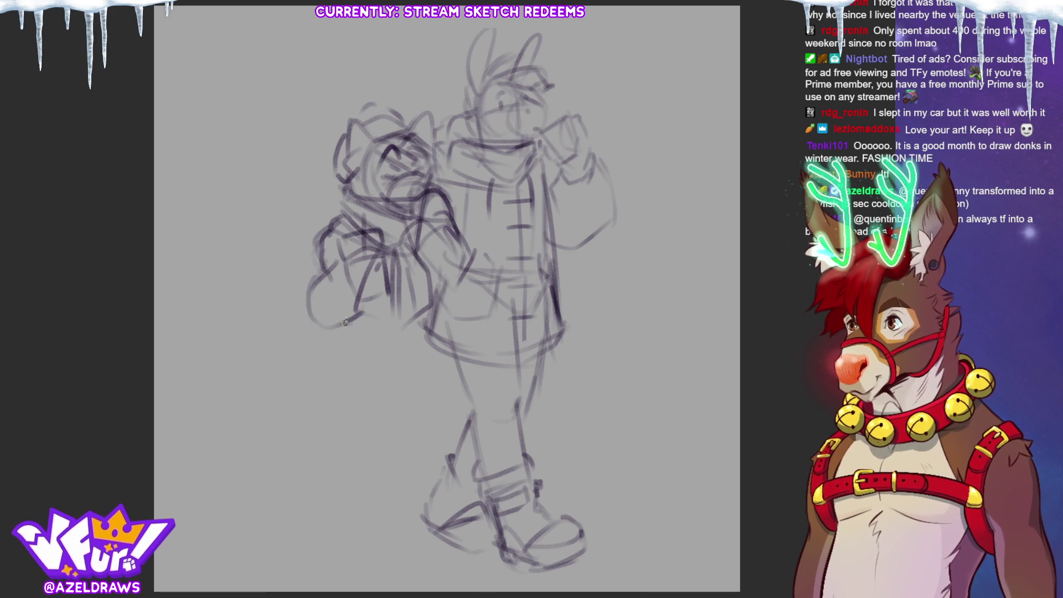
pyautogui.moveTo(394, 292); pyautogui.dragTo(382, 378)
pyautogui.moveTo(311, 343); pyautogui.dragTo(363, 380)
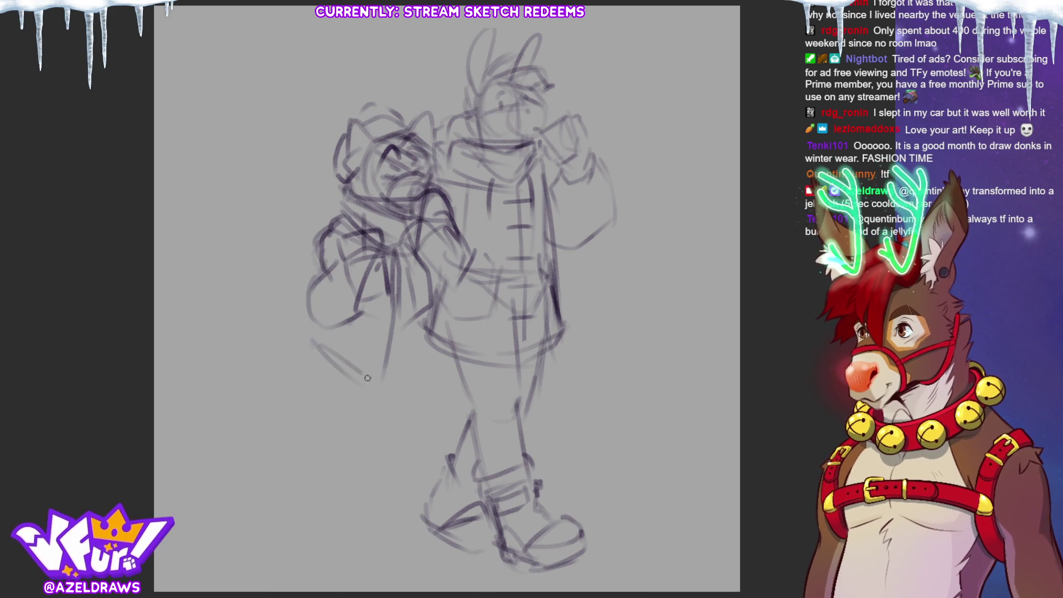
pyautogui.moveTo(414, 282)
pyautogui.mouseDown()
pyautogui.moveTo(417, 368)
pyautogui.moveTo(386, 378)
pyautogui.moveTo(381, 369)
pyautogui.mouseUp()
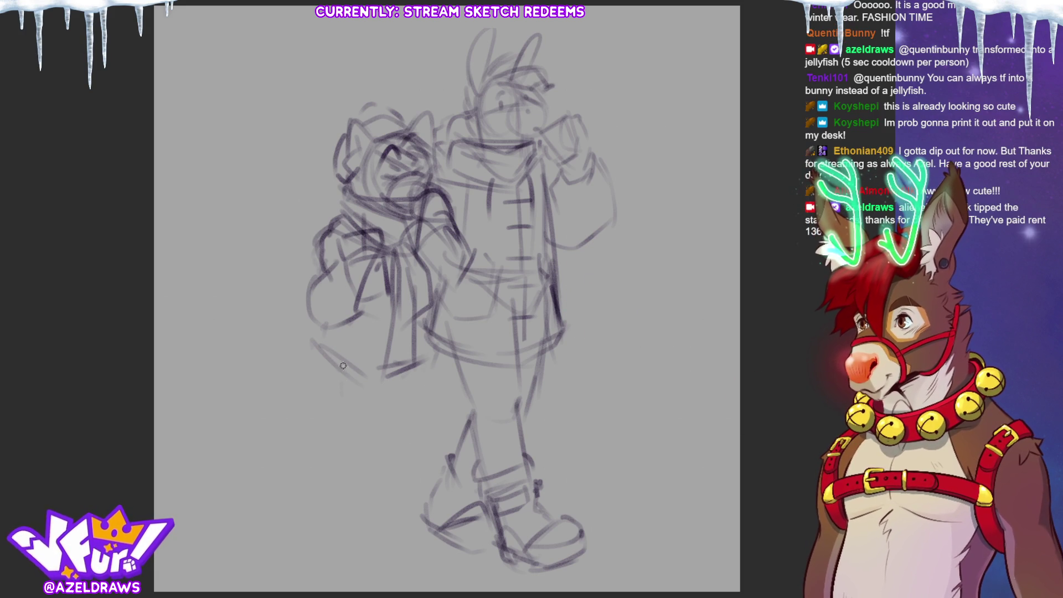
# - Add diagonal, curved and horizontal strokes to the companion's lower body
pyautogui.moveTo(331, 360); pyautogui.dragTo(357, 390)
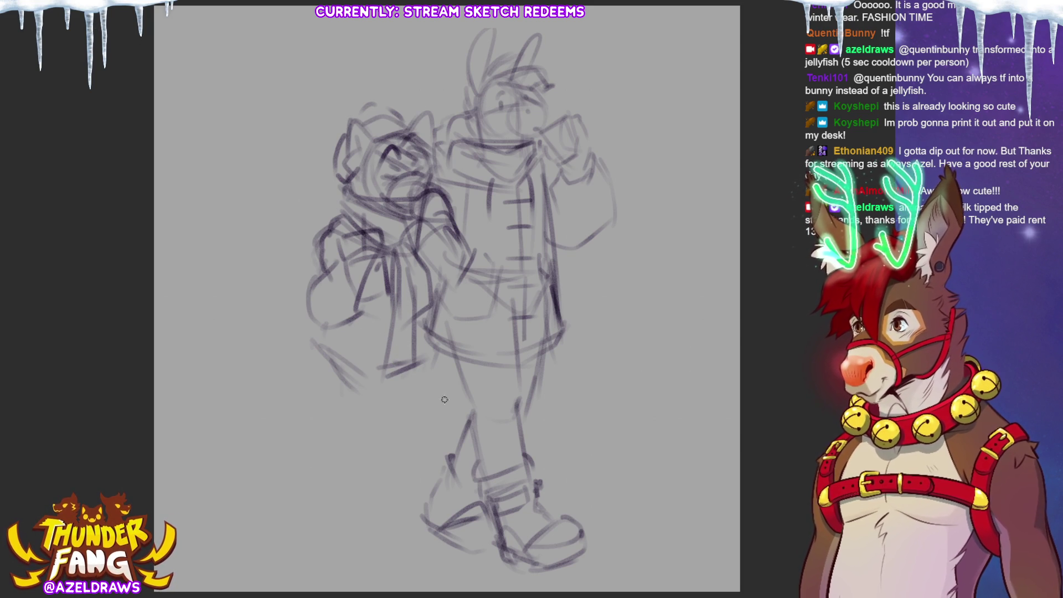
pyautogui.moveTo(377, 385)
pyautogui.mouseDown()
pyautogui.moveTo(348, 361)
pyautogui.moveTo(429, 347)
pyautogui.mouseUp()
pyautogui.moveTo(337, 347); pyautogui.dragTo(412, 341)
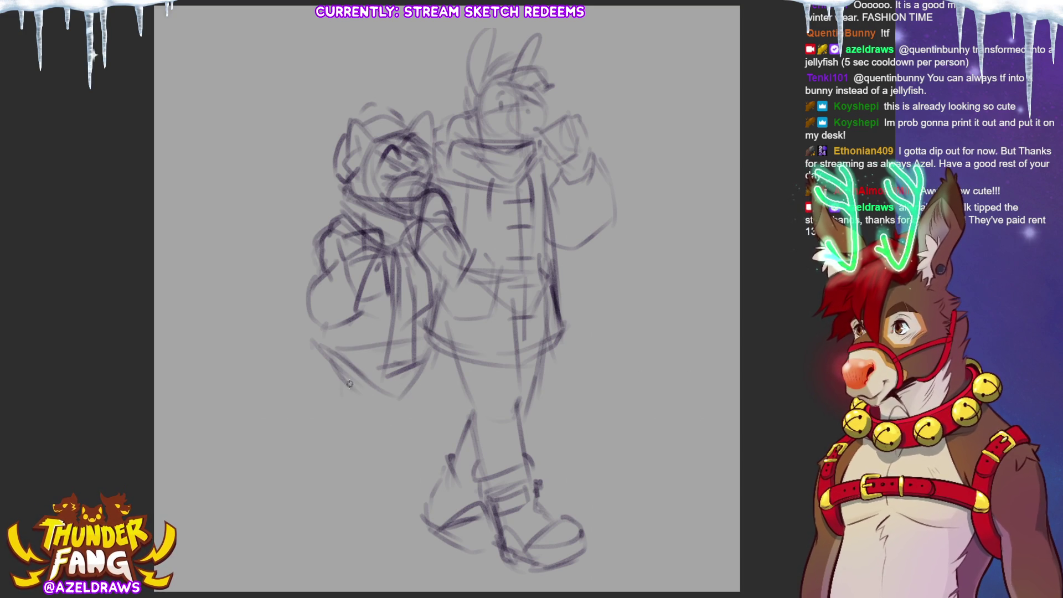
# - Add rough curves along the lower-left bag shape, discarding a trial dark purple fill
pyautogui.moveTo(330, 348); pyautogui.dragTo(339, 435)
pyautogui.moveTo(394, 372); pyautogui.dragTo(408, 446)
pyautogui.moveTo(433, 346)
pyautogui.mouseDown()
pyautogui.moveTo(417, 383)
pyautogui.moveTo(419, 422)
pyautogui.mouseUp()
pyautogui.moveTo(359, 444); pyautogui.dragTo(373, 455)
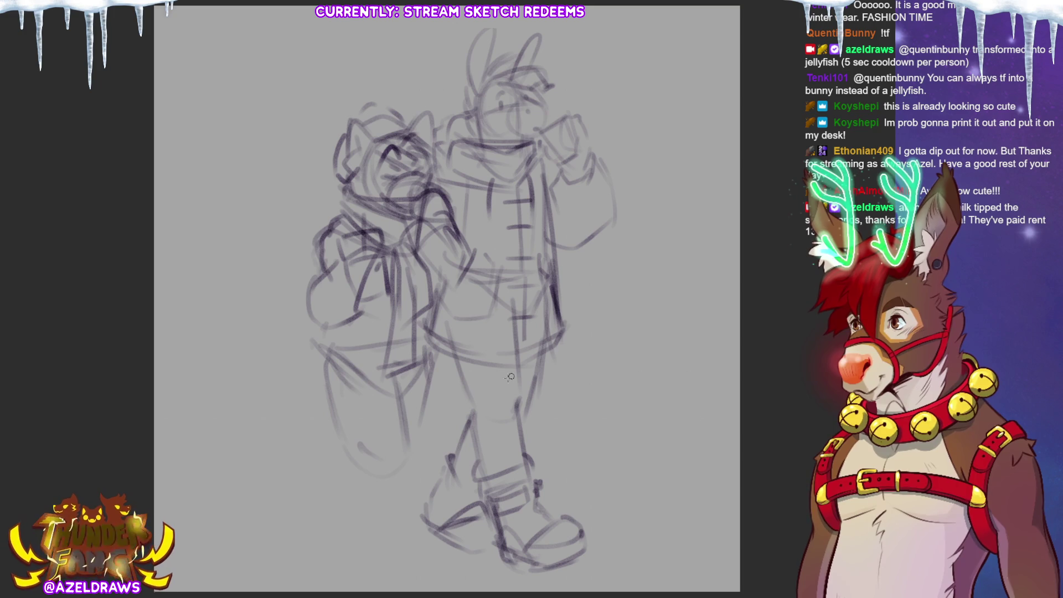
pyautogui.moveTo(432, 415)
pyautogui.mouseDown()
pyautogui.moveTo(442, 354)
pyautogui.moveTo(404, 317)
pyautogui.moveTo(310, 487)
pyautogui.moveTo(428, 477)
pyautogui.mouseUp()
pyautogui.hotkey('ctrl', 'z')
# - Lasso the lower-left figure's lower part and move it slightly upward
pyautogui.moveTo(420, 314)
pyautogui.mouseDown()
pyautogui.moveTo(303, 365)
pyautogui.moveTo(382, 509)
pyautogui.mouseUp()
pyautogui.hotkey('ctrl', 't')
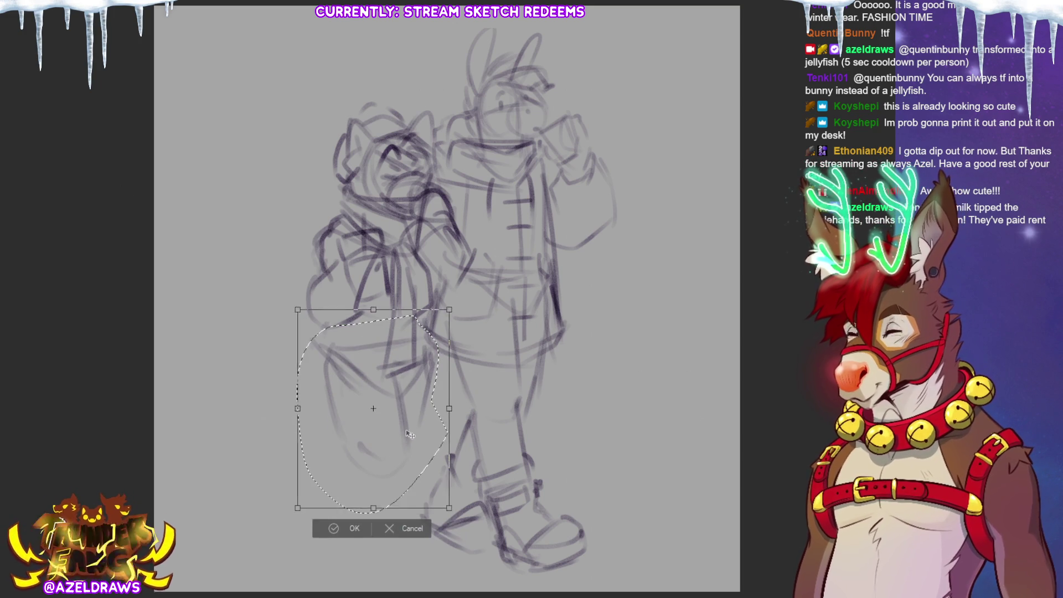
pyautogui.moveTo(408, 438); pyautogui.dragTo(409, 425)
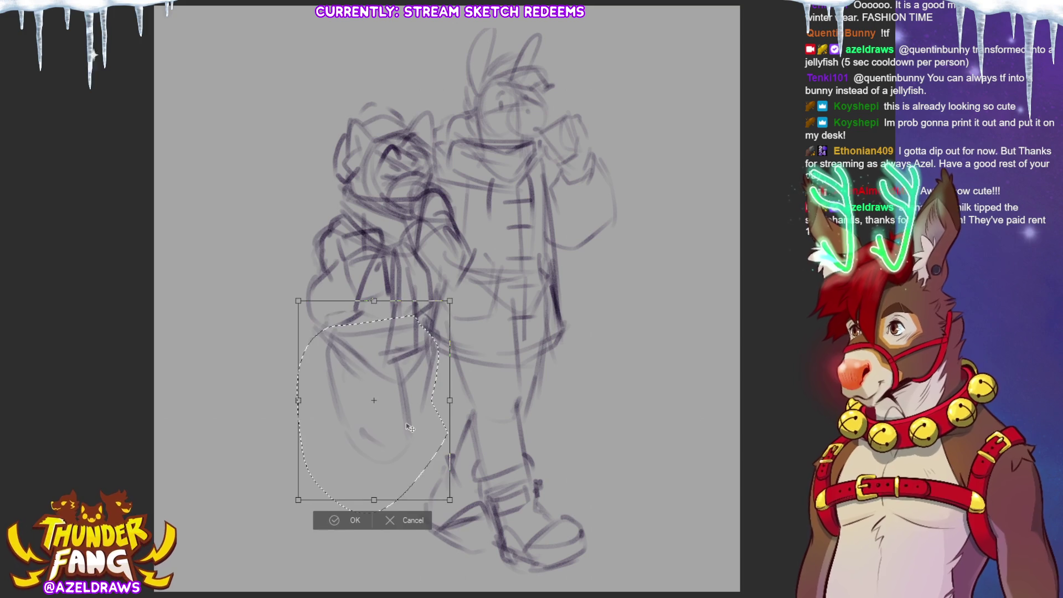
pyautogui.click(341, 518)
pyautogui.hotkey('ctrl', 'd')
# - Reselect the shape's bottom and pull it up so it ends higher
pyautogui.moveTo(350, 365)
pyautogui.mouseDown()
pyautogui.moveTo(317, 413)
pyautogui.moveTo(429, 427)
pyautogui.moveTo(339, 365)
pyautogui.mouseUp()
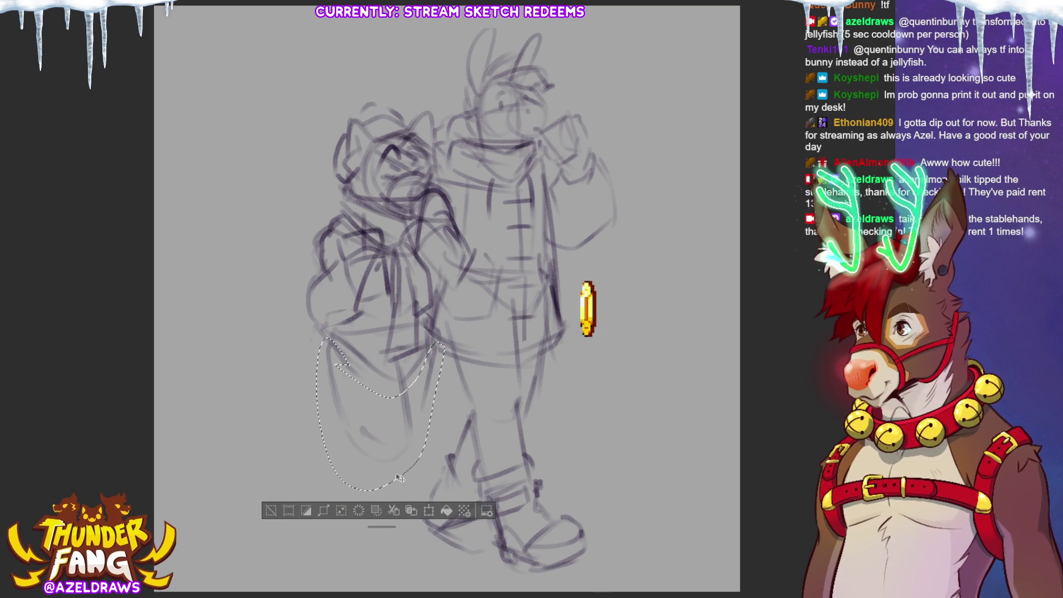
pyautogui.hotkey('ctrl', 't')
pyautogui.moveTo(383, 488); pyautogui.dragTo(392, 477)
pyautogui.click(341, 496)
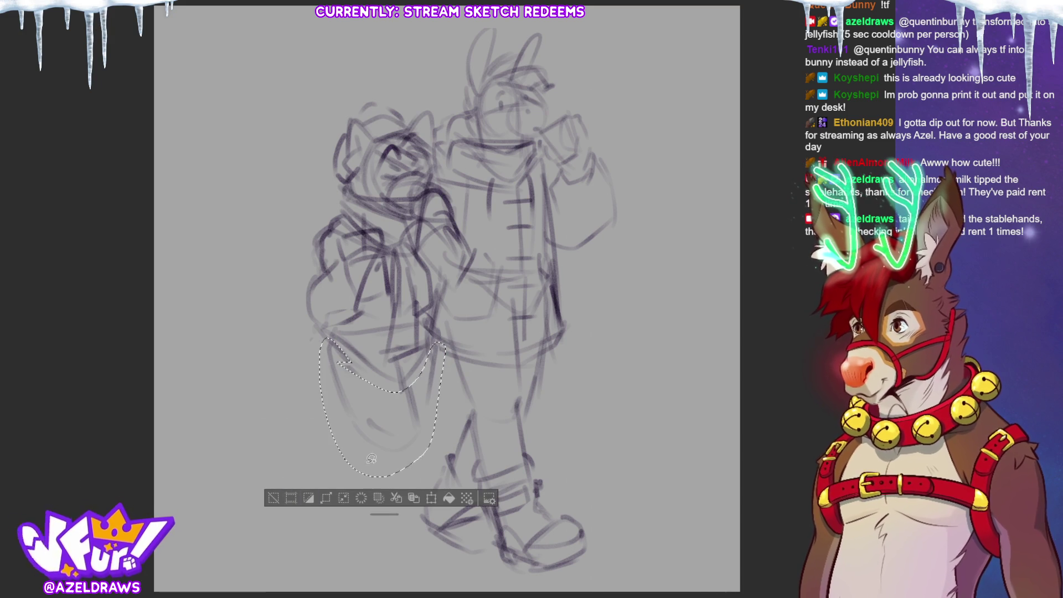
pyautogui.click(273, 497)
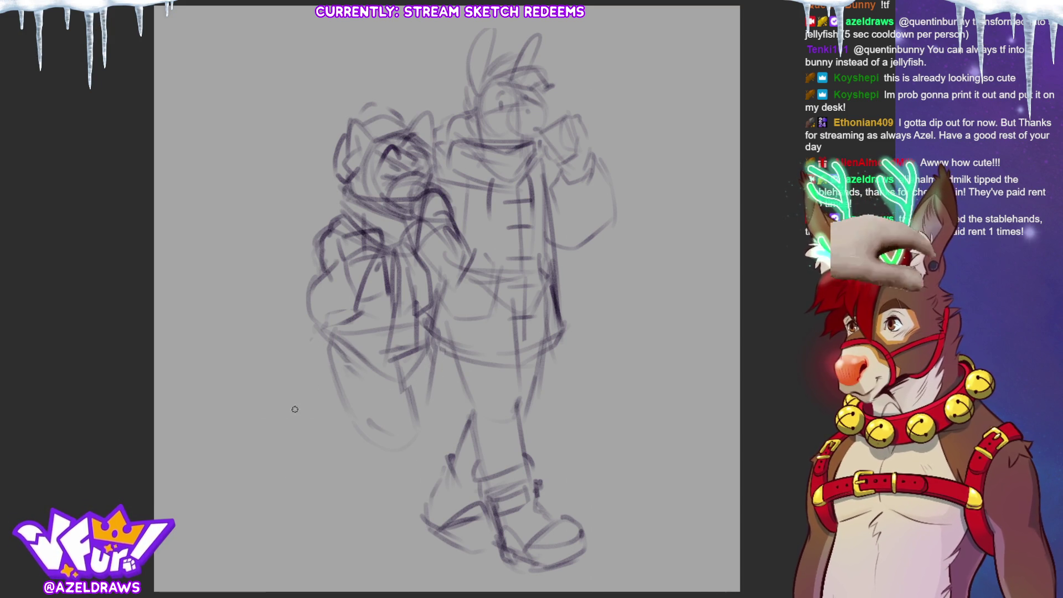
# - Sketch the left figure's leg lines down to an outlined left foot
pyautogui.moveTo(400, 376); pyautogui.dragTo(419, 484)
pyautogui.moveTo(357, 434); pyautogui.dragTo(360, 470)
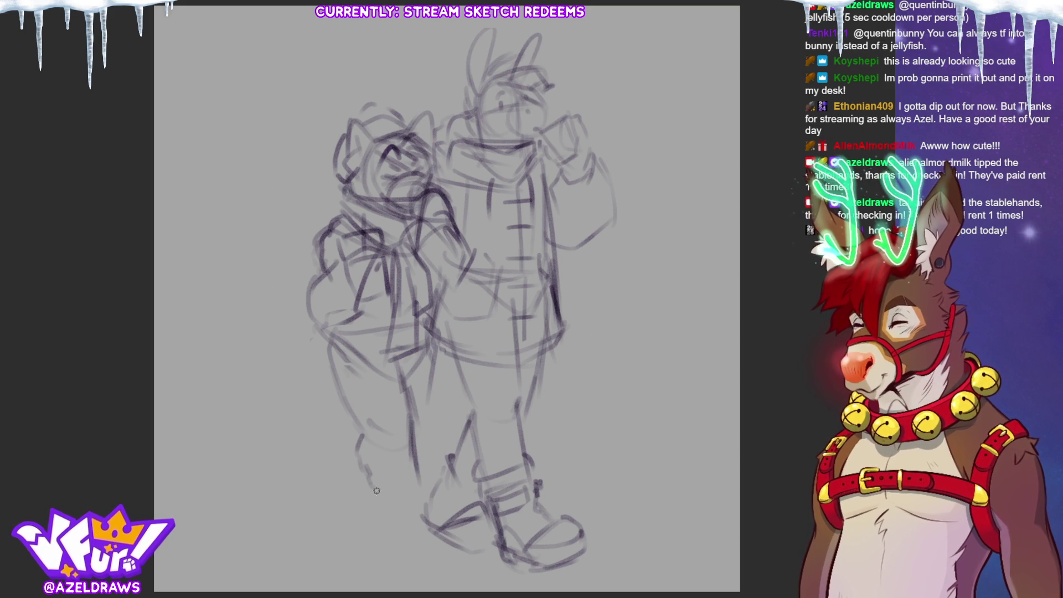
pyautogui.moveTo(382, 504)
pyautogui.mouseDown()
pyautogui.moveTo(422, 486)
pyautogui.moveTo(425, 463)
pyautogui.mouseUp()
pyautogui.moveTo(360, 479)
pyautogui.mouseDown()
pyautogui.moveTo(394, 521)
pyautogui.moveTo(415, 503)
pyautogui.mouseUp()
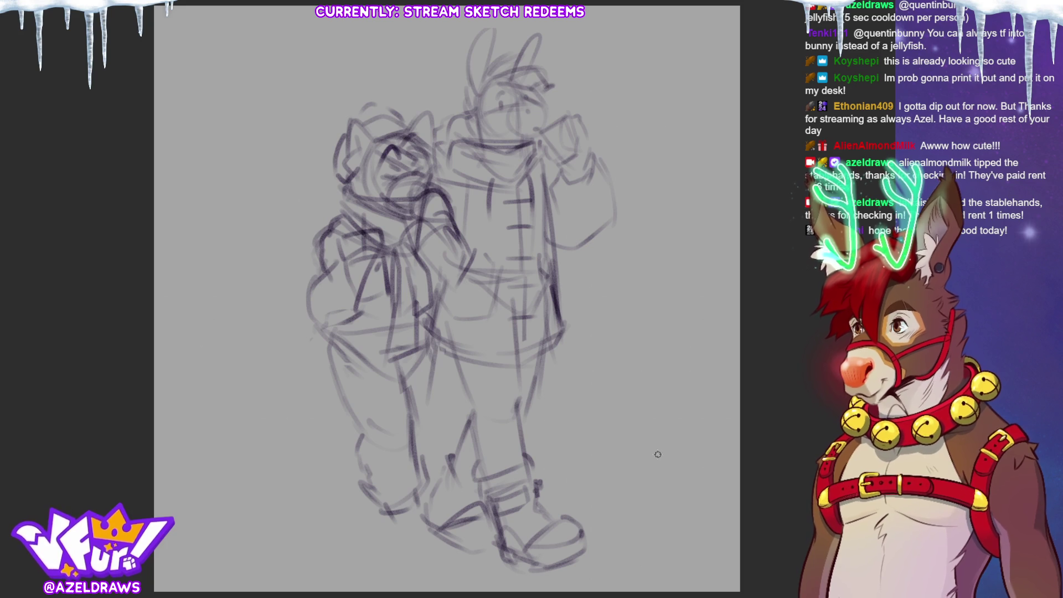
pyautogui.moveTo(430, 348); pyautogui.dragTo(419, 417)
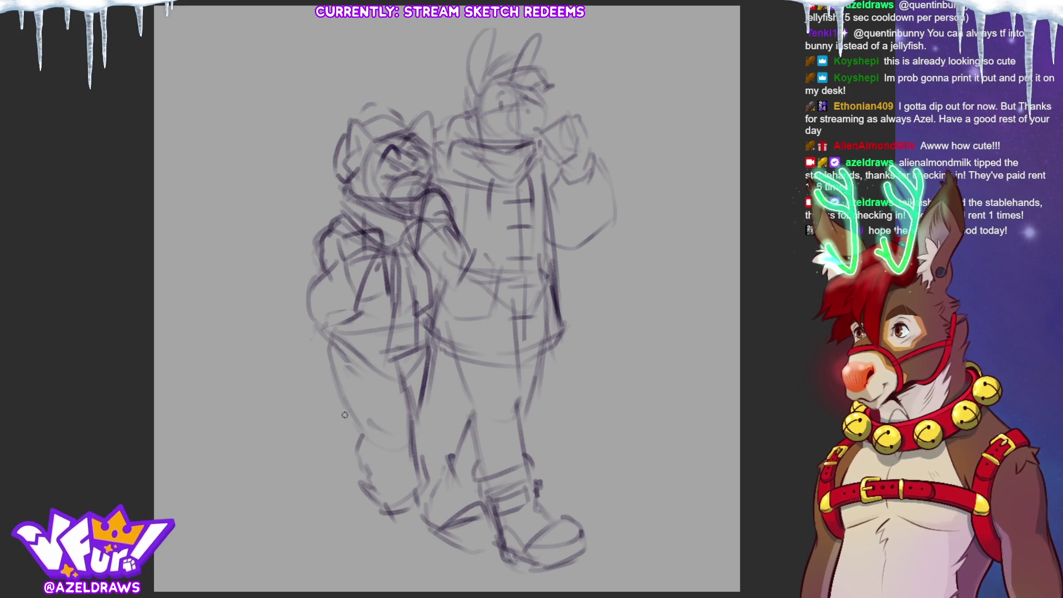
pyautogui.moveTo(323, 448); pyautogui.dragTo(333, 493)
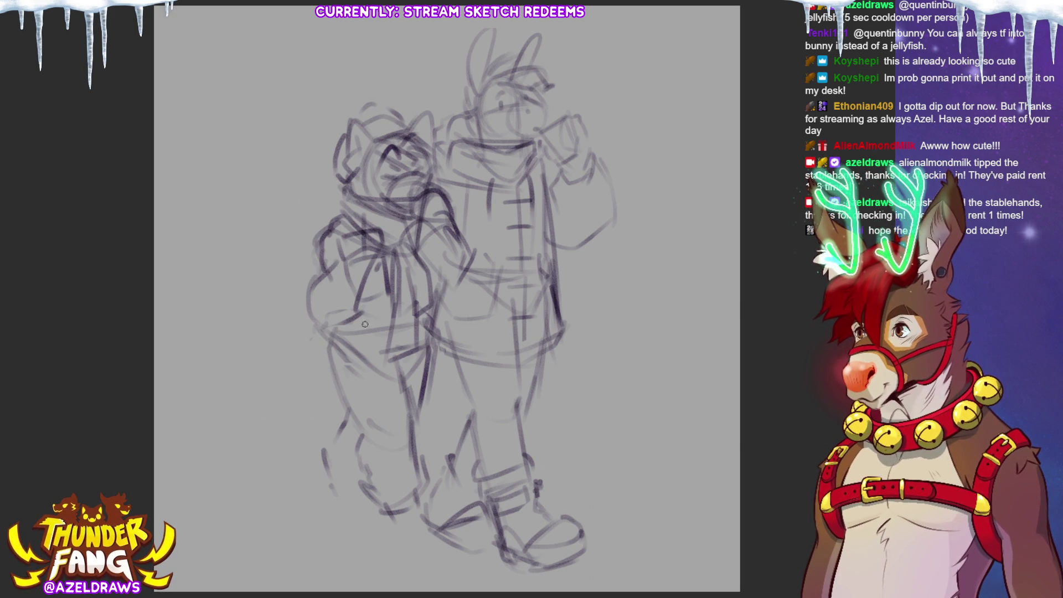
# - Add neck, scarf and arm lines, outline the shoe, and redraw the lower leg and foot
pyautogui.moveTo(370, 197)
pyautogui.mouseDown()
pyautogui.moveTo(420, 196)
pyautogui.moveTo(416, 216)
pyautogui.mouseUp()
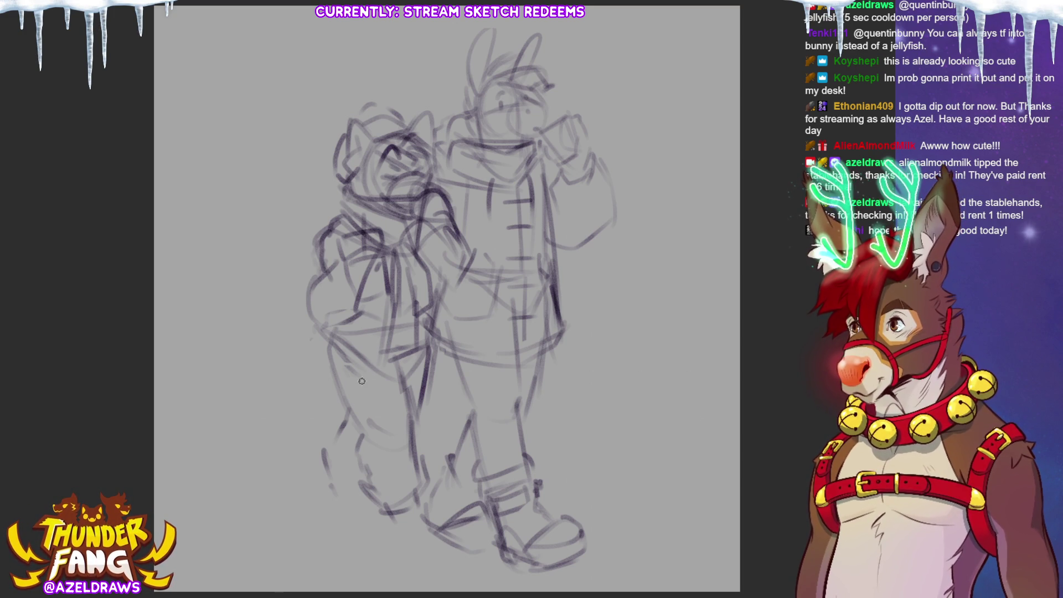
pyautogui.moveTo(346, 265)
pyautogui.mouseDown()
pyautogui.moveTo(302, 287)
pyautogui.moveTo(339, 323)
pyautogui.mouseUp()
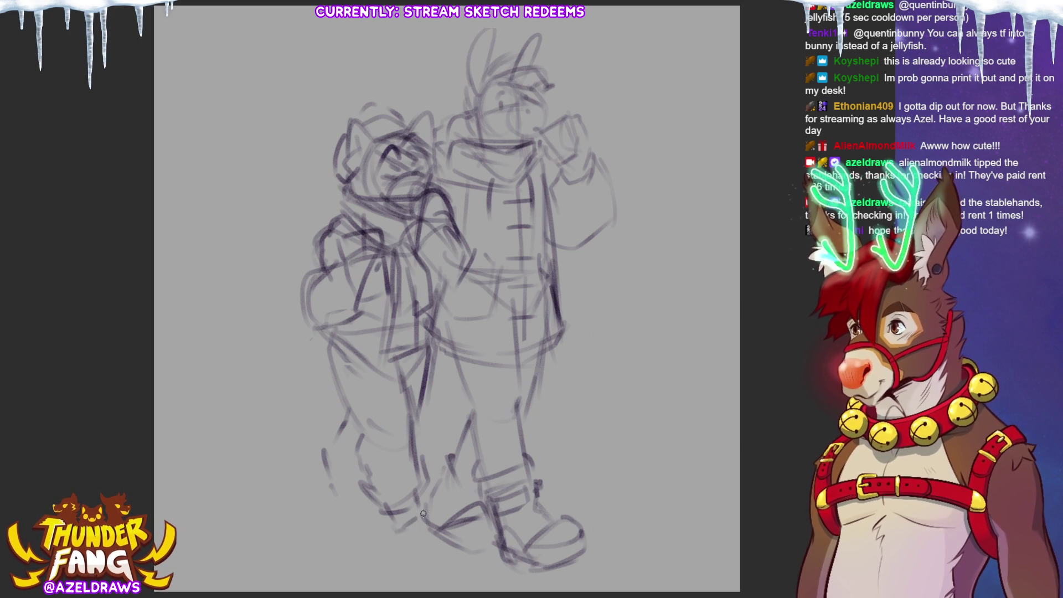
pyautogui.moveTo(402, 558)
pyautogui.mouseDown()
pyautogui.moveTo(440, 516)
pyautogui.moveTo(443, 540)
pyautogui.moveTo(470, 542)
pyautogui.moveTo(409, 566)
pyautogui.moveTo(472, 548)
pyautogui.moveTo(449, 562)
pyautogui.mouseUp()
pyautogui.moveTo(400, 534); pyautogui.dragTo(392, 561)
pyautogui.moveTo(332, 479)
pyautogui.mouseDown()
pyautogui.moveTo(355, 503)
pyautogui.moveTo(321, 506)
pyautogui.moveTo(345, 514)
pyautogui.moveTo(308, 505)
pyautogui.moveTo(305, 534)
pyautogui.moveTo(363, 515)
pyautogui.mouseUp()
pyautogui.moveTo(316, 550)
pyautogui.mouseDown()
pyautogui.moveTo(376, 532)
pyautogui.moveTo(365, 546)
pyautogui.mouseUp()
pyautogui.hotkey('ctrl', 'z')
pyautogui.hotkey('ctrl', 'z')
pyautogui.hotkey('ctrl', 'z')
pyautogui.hotkey('ctrl', 'z')
pyautogui.hotkey('ctrl', 'z')
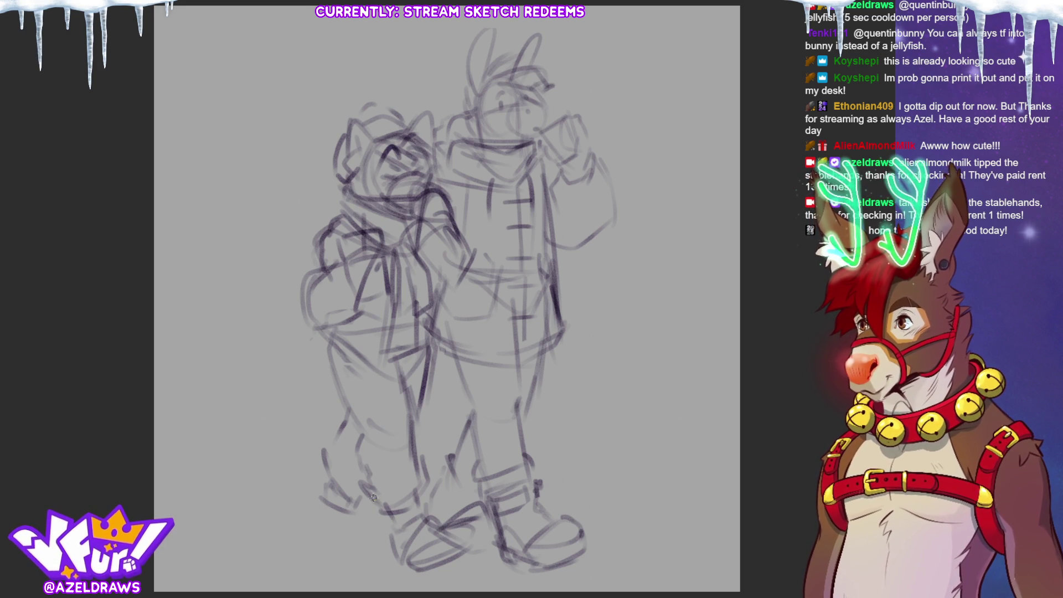
pyautogui.moveTo(355, 431)
pyautogui.mouseDown()
pyautogui.moveTo(331, 471)
pyautogui.moveTo(341, 506)
pyautogui.moveTo(381, 515)
pyautogui.moveTo(332, 518)
pyautogui.moveTo(382, 523)
pyautogui.moveTo(392, 547)
pyautogui.mouseUp()
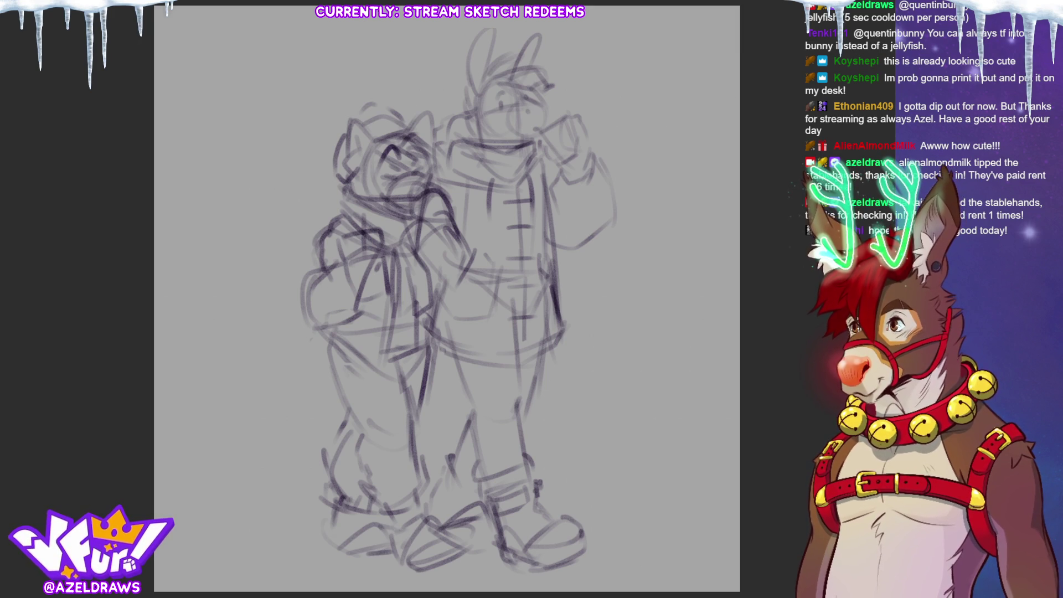
# - Transform the whole two-figure sketch to a slightly shifted canvas position
pyautogui.hotkey('ctrl', 't')
pyautogui.moveTo(533, 279); pyautogui.dragTo(516, 295)
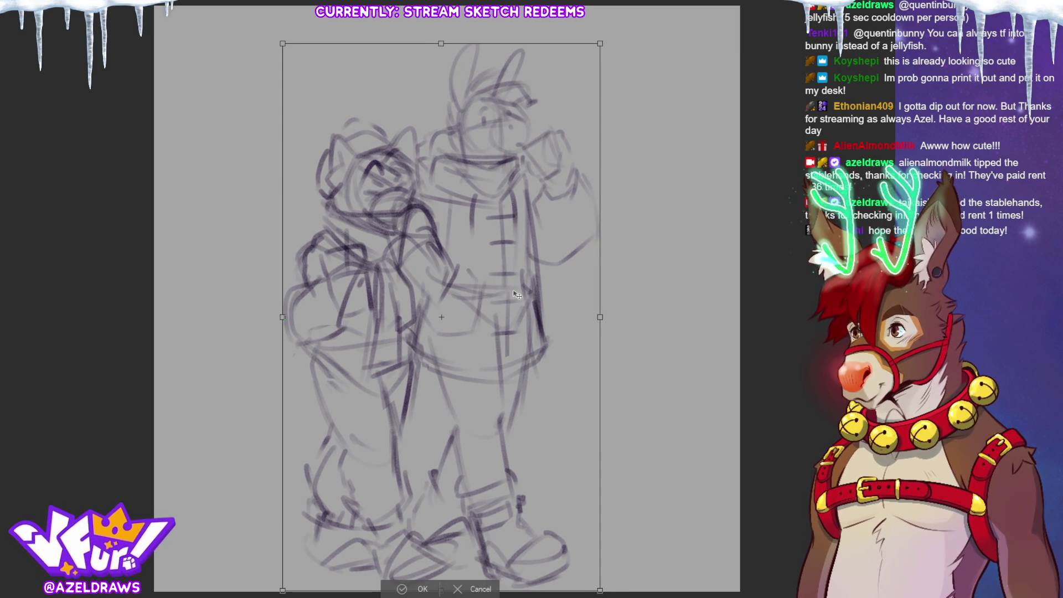
pyautogui.click(401, 586)
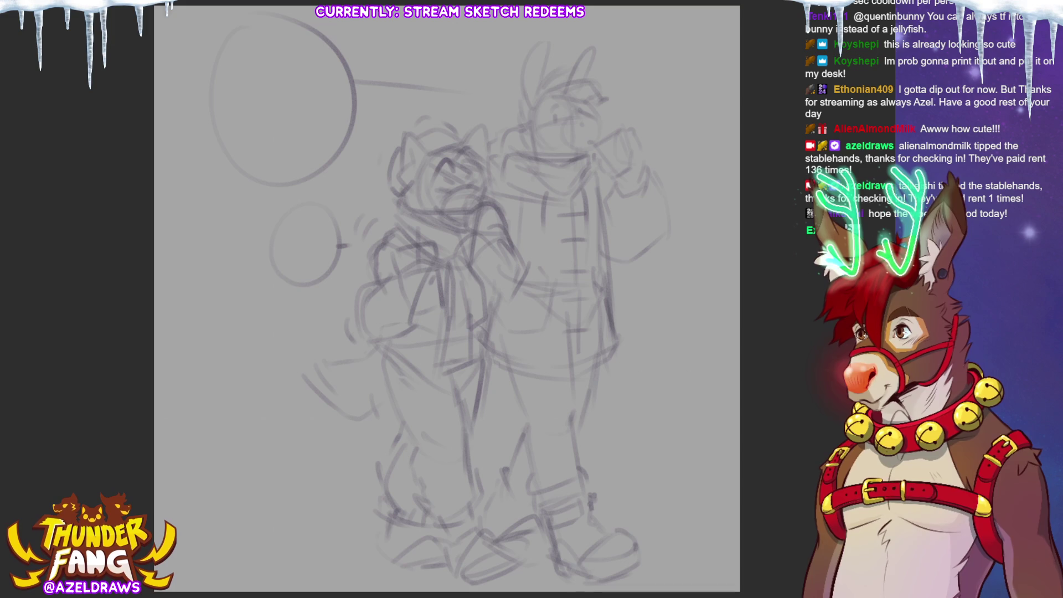